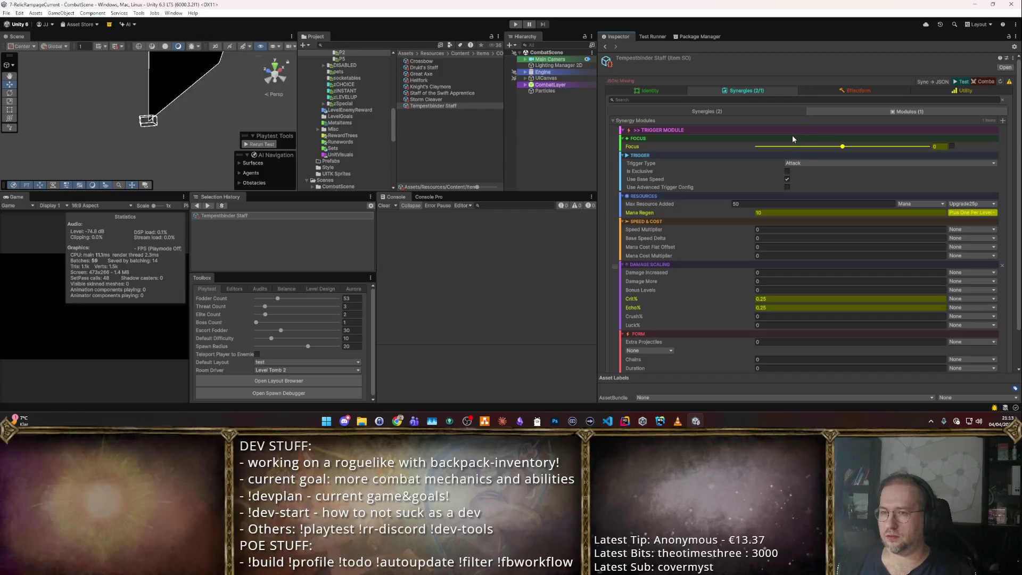
- Collapse the Trigger Module foldout on the Tempestbinder Staff
{"action": "left_click", "coordinate": [727, 129]}
{"action": "left_click", "coordinate": [734, 127]}
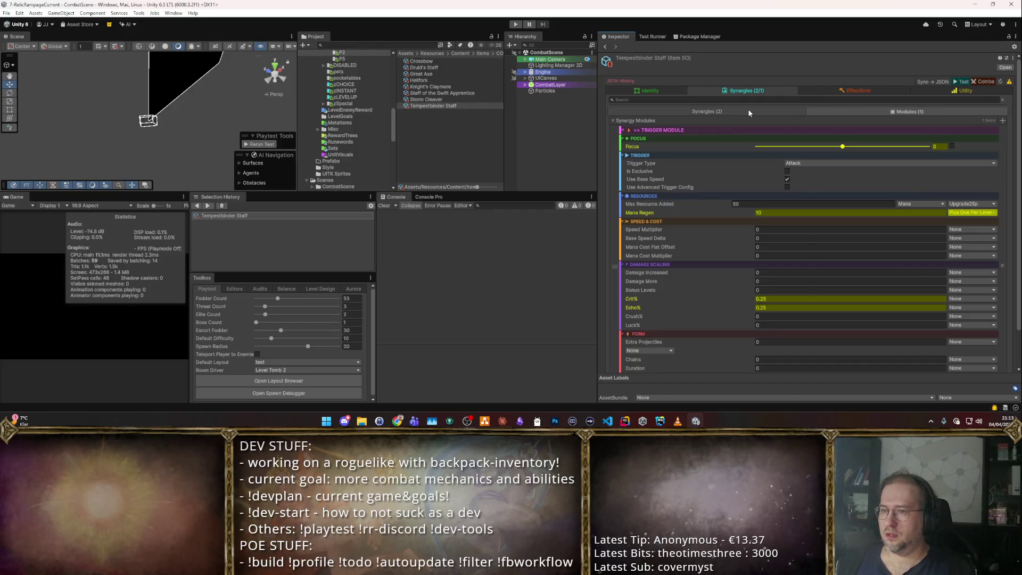
{"action": "left_click", "coordinate": [764, 126]}
{"action": "left_click", "coordinate": [758, 128]}
{"action": "left_click", "coordinate": [759, 128]}
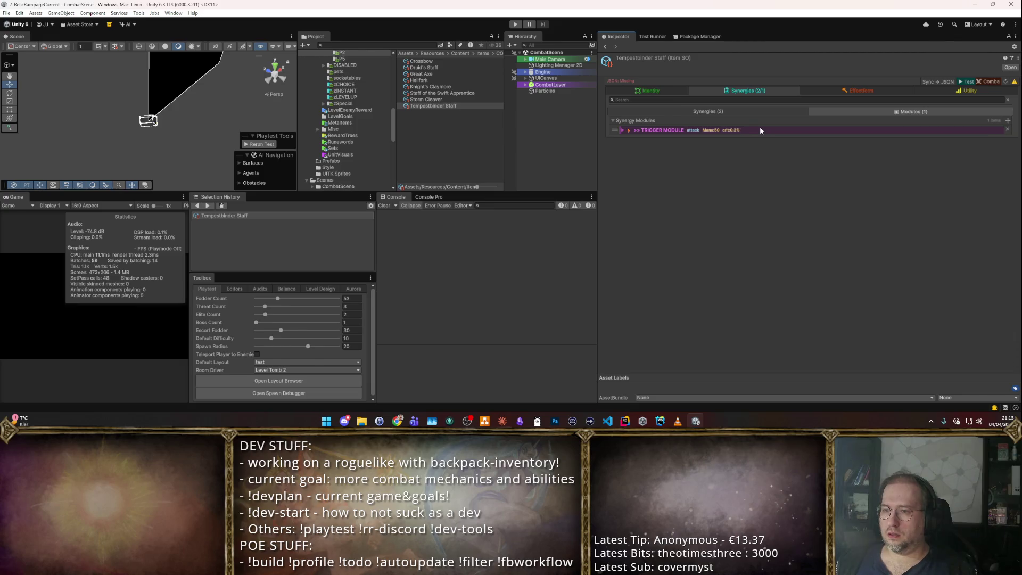
{"action": "left_click", "coordinate": [761, 128]}
- Switch to the Synergies list and expand PTrigger_Thunderstorm down to its emission pattern
{"action": "left_click", "coordinate": [779, 113]}
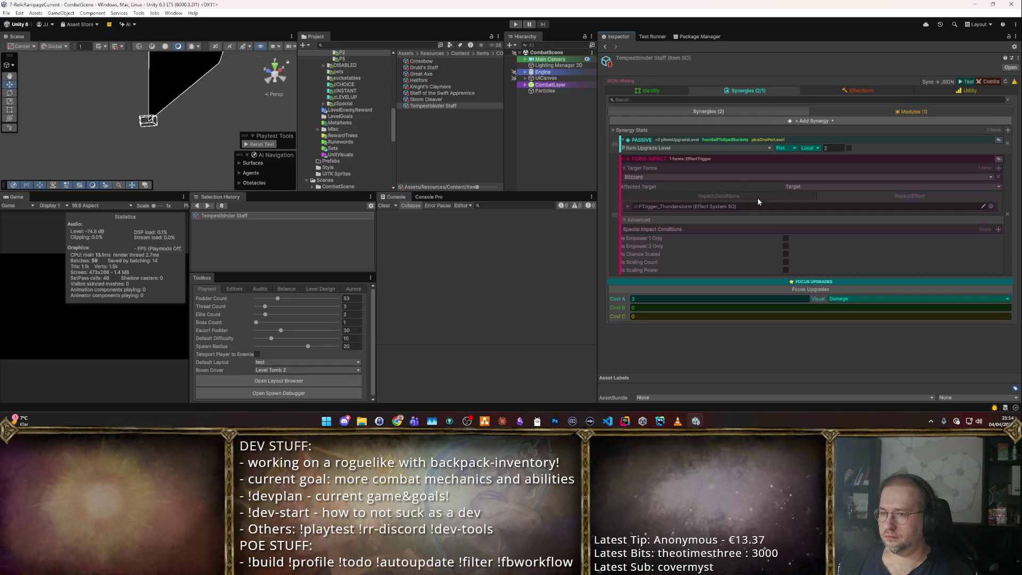
{"action": "left_click", "coordinate": [629, 205]}
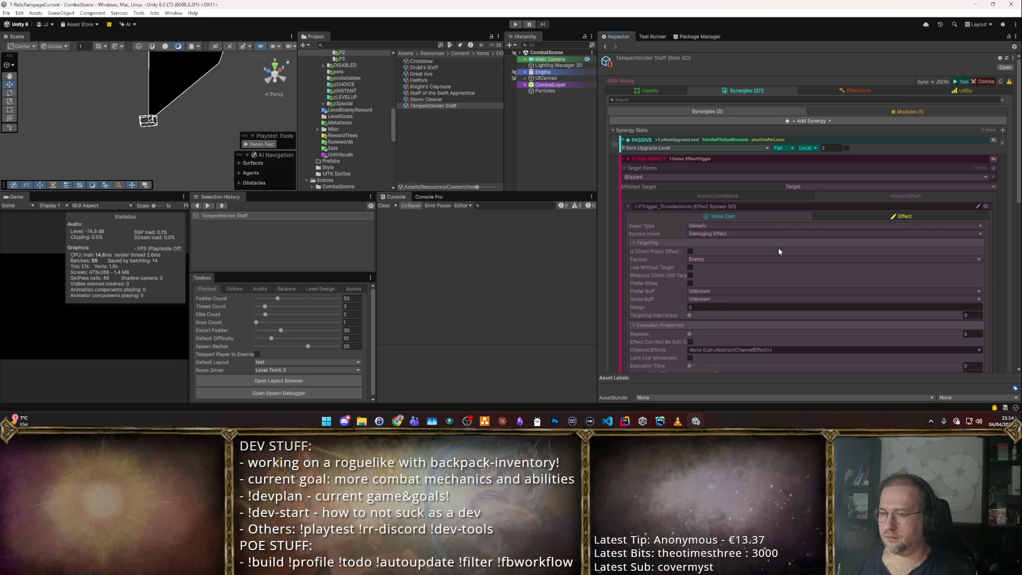
{"action": "scroll", "coordinate": [783, 228], "scroll_direction": "down", "scroll_amount": 8}
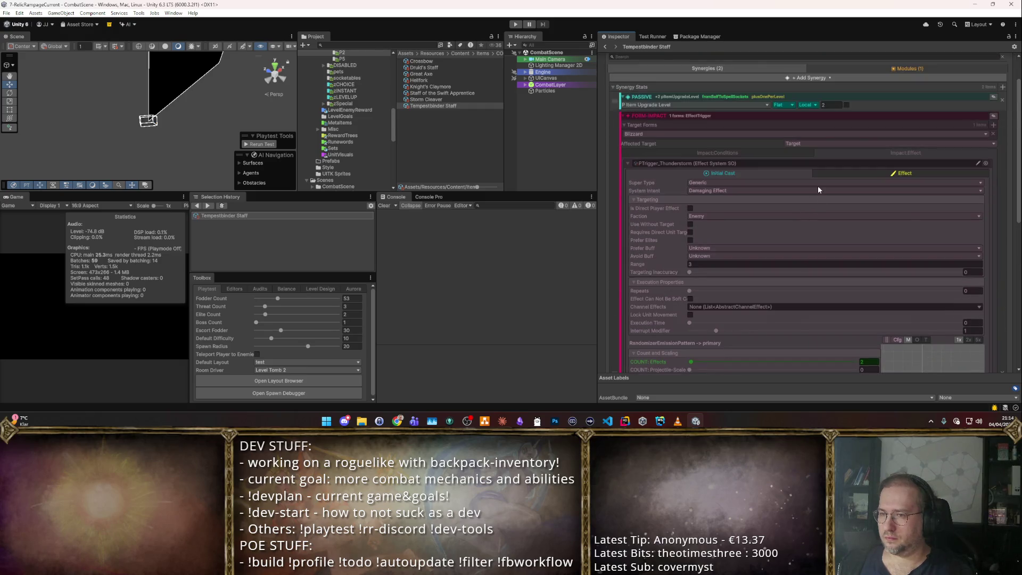
{"action": "scroll", "coordinate": [936, 160], "scroll_direction": "up", "scroll_amount": 6}
{"action": "scroll", "coordinate": [937, 173], "scroll_direction": "down", "scroll_amount": 5}
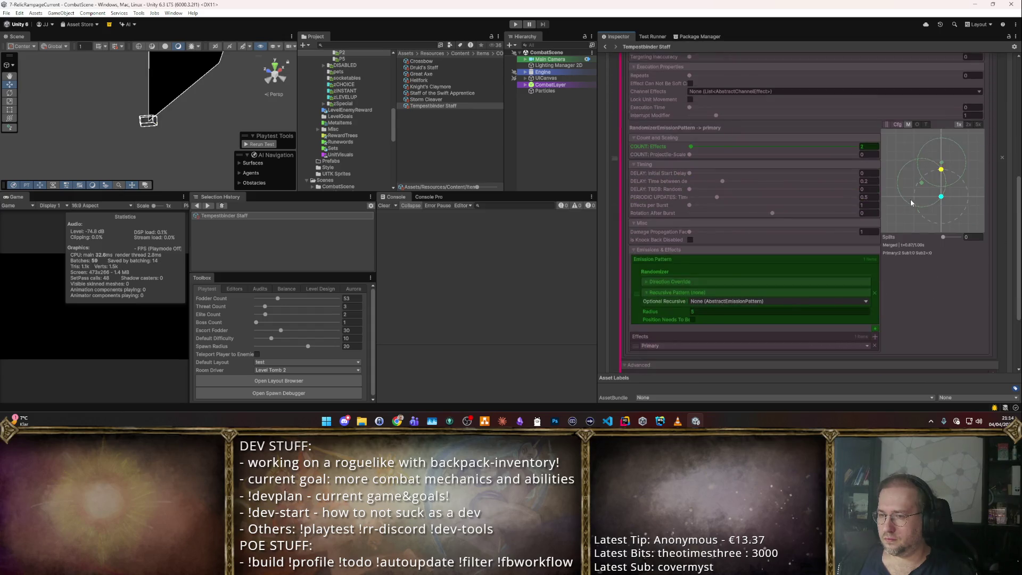
{"action": "scroll", "coordinate": [934, 162], "scroll_direction": "up", "scroll_amount": 3}
- Play-test the staff against the enemy wave in Play mode, then exit back to editing
{"action": "key", "text": "ctrl+p"}
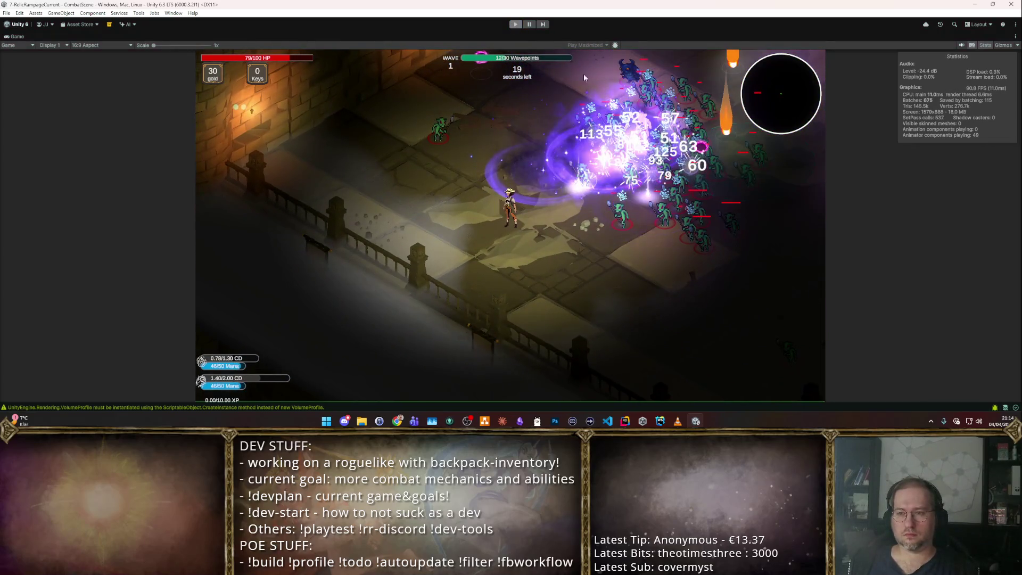
{"action": "key", "text": "ctrl+p"}
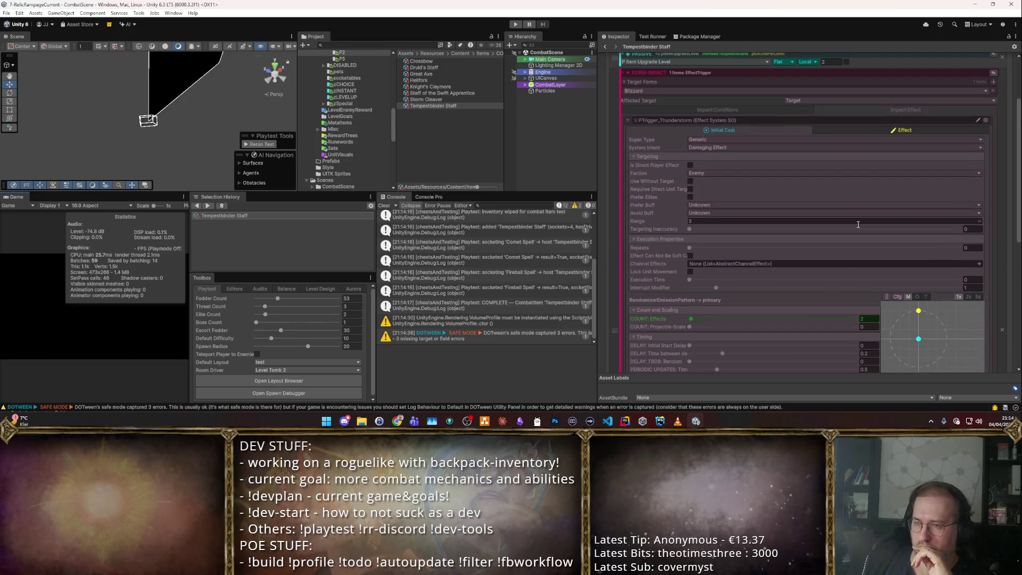
{"action": "left_click", "coordinate": [883, 128]}
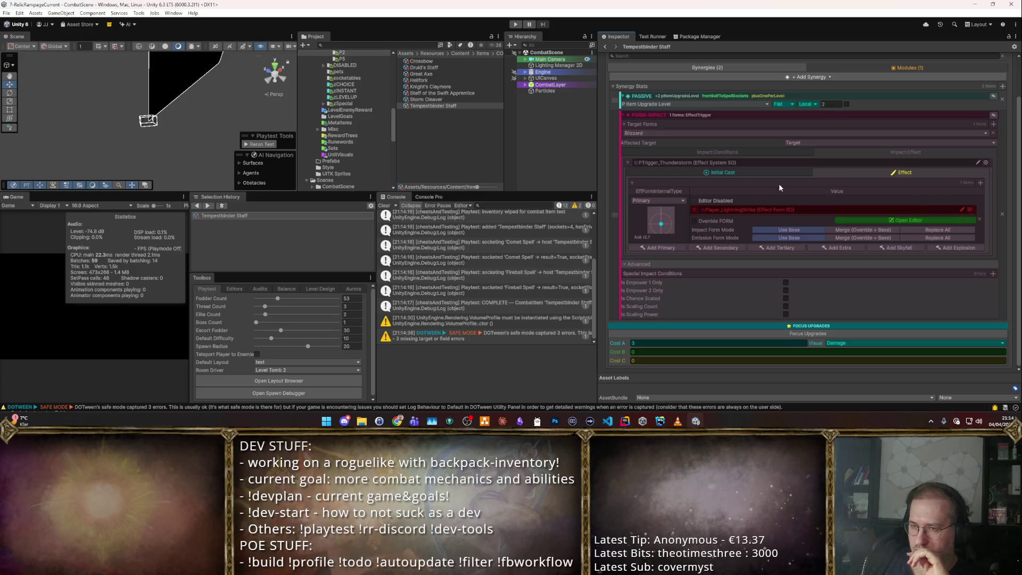
{"action": "left_click", "coordinate": [752, 172]}
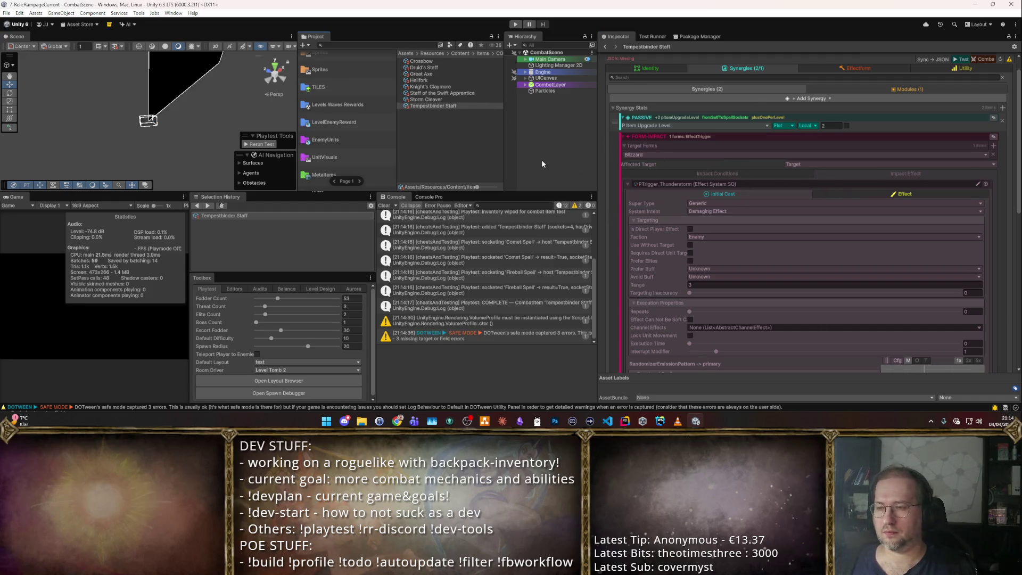
- Select the Blizzard Spell asset in Items > CORE_Spells
{"action": "scroll", "coordinate": [330, 108], "scroll_direction": "down", "scroll_amount": 5}
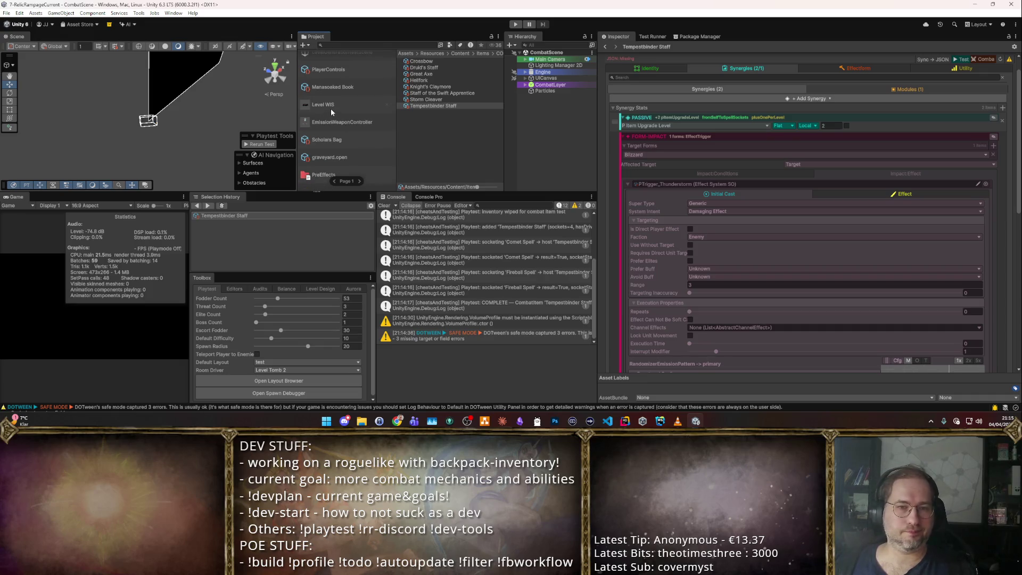
{"action": "scroll", "coordinate": [330, 109], "scroll_direction": "up", "scroll_amount": 3}
{"action": "left_click", "coordinate": [327, 103]}
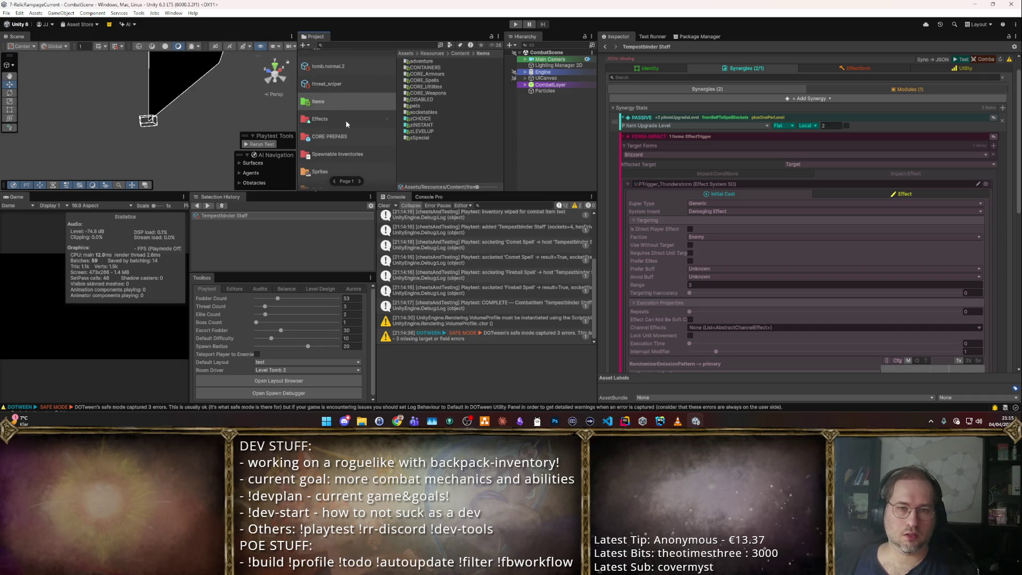
{"action": "left_click", "coordinate": [426, 81]}
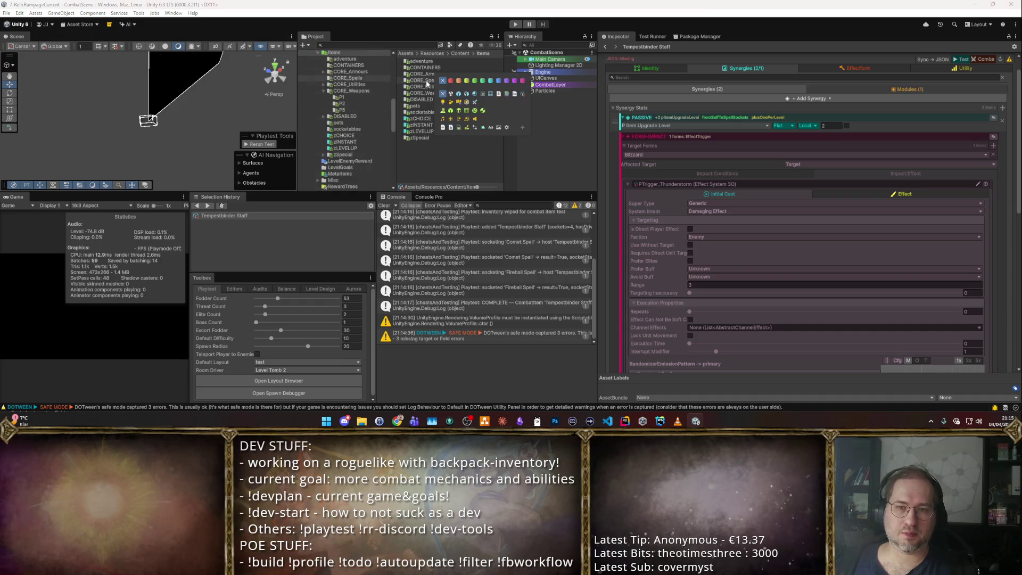
{"action": "double_click", "coordinate": [427, 82]}
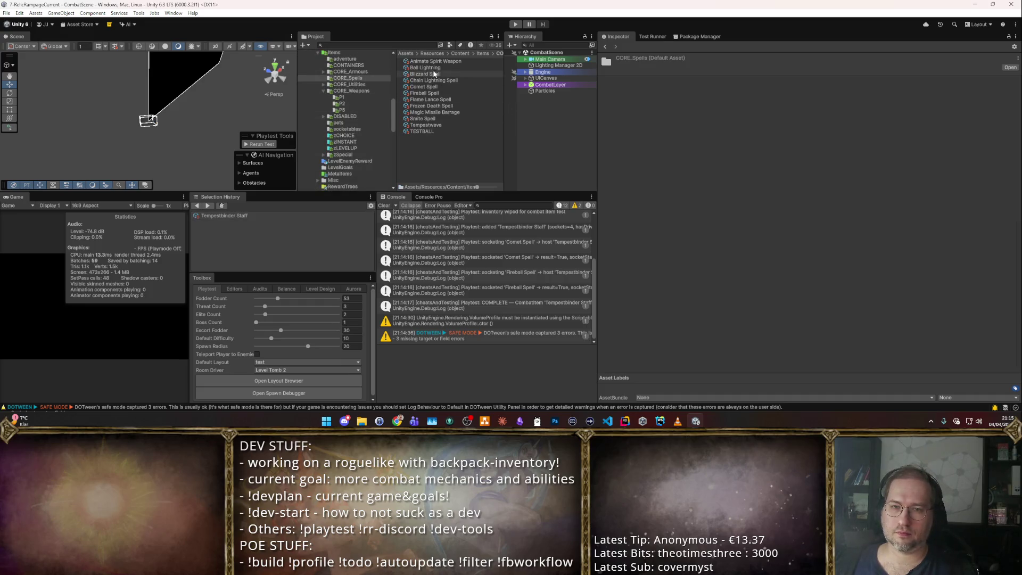
{"action": "left_click", "coordinate": [427, 75]}
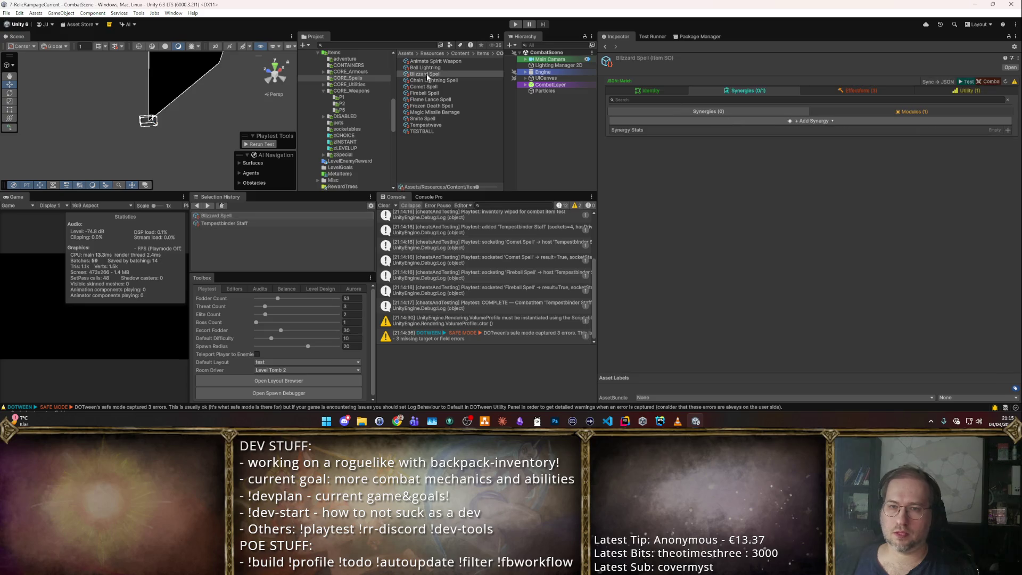
- Show the Blizzard Spell's Primary, Secondary and Sky Fall effect forms
{"action": "left_click", "coordinate": [915, 110]}
{"action": "left_click", "coordinate": [847, 91]}
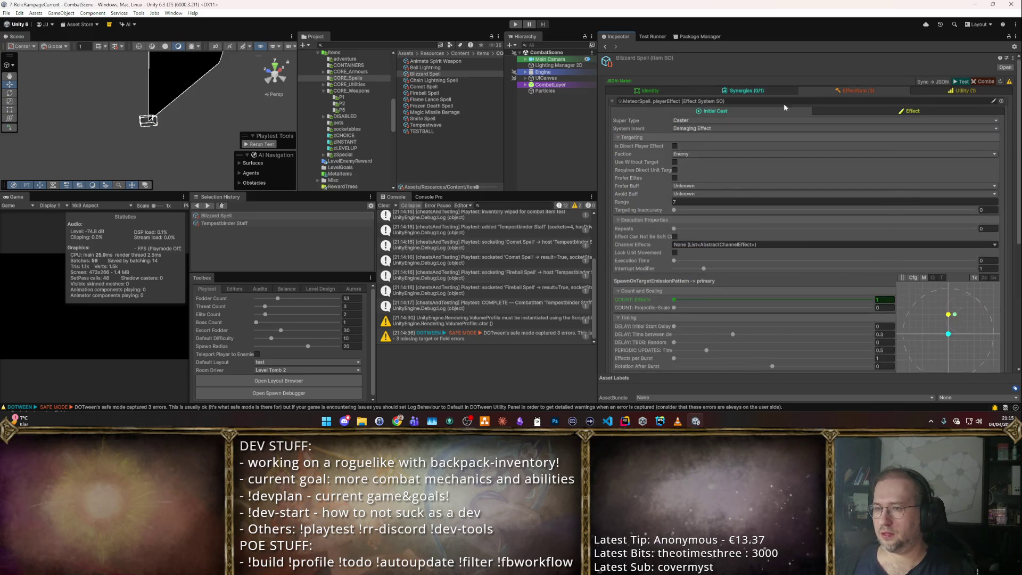
{"action": "scroll", "coordinate": [723, 210], "scroll_direction": "down", "scroll_amount": 10}
{"action": "scroll", "coordinate": [722, 236], "scroll_direction": "up", "scroll_amount": 10}
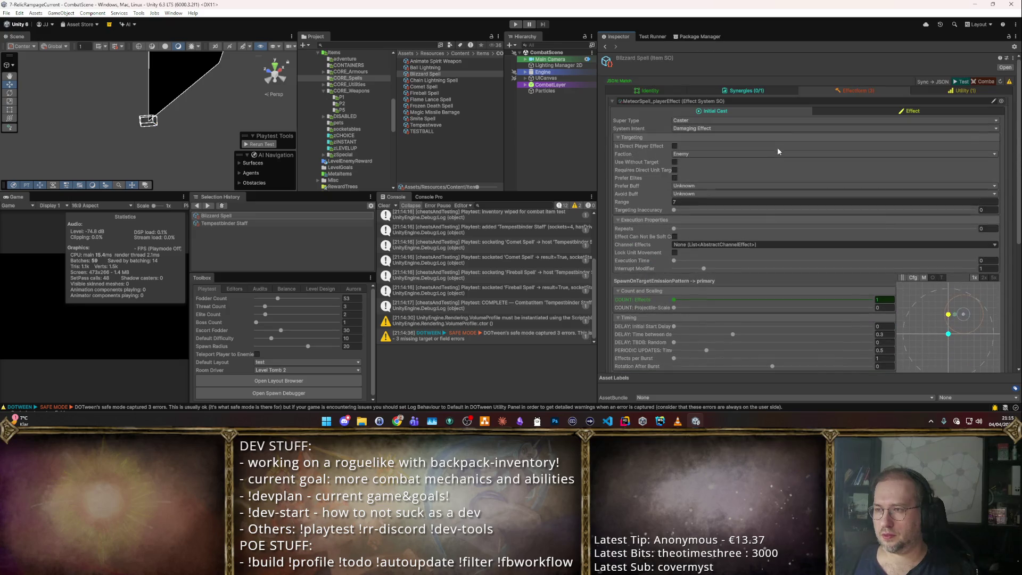
{"action": "left_click", "coordinate": [856, 111]}
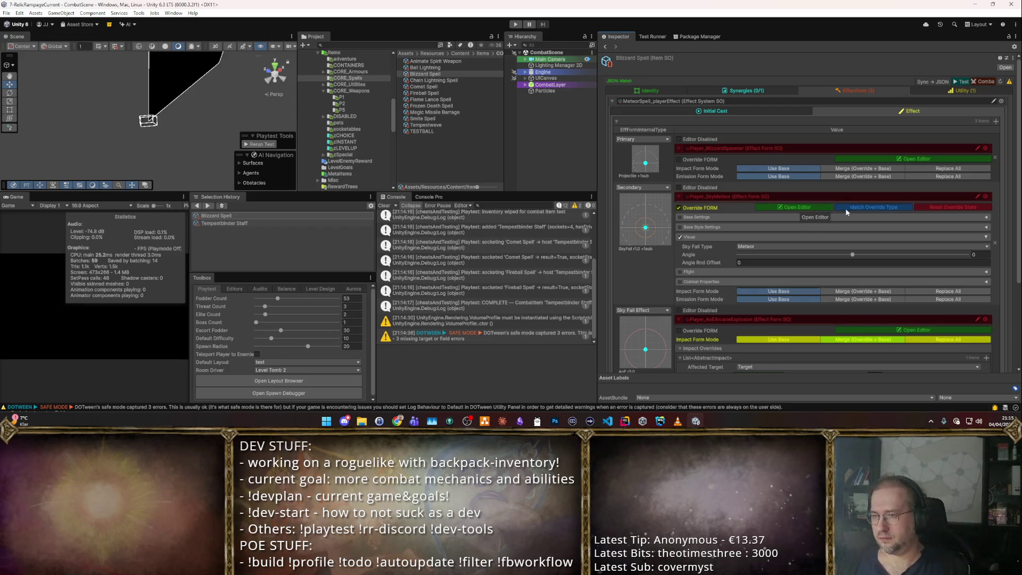
- Enable the Secondary form's Base Settings and set its Effect Form Flavor Type to Blizzard
{"action": "left_click", "coordinate": [700, 217]}
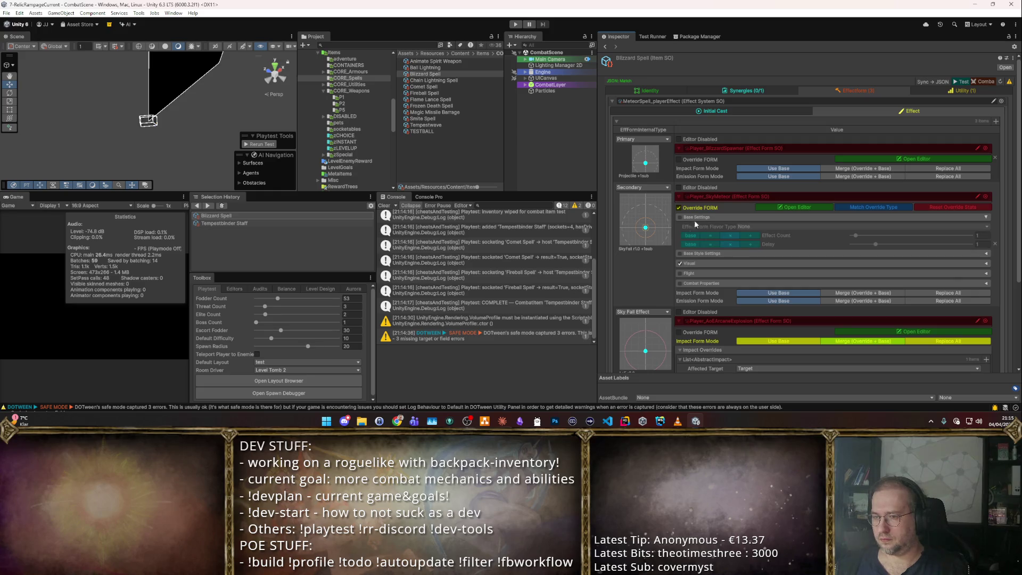
{"action": "left_click", "coordinate": [679, 217]}
{"action": "left_click", "coordinate": [772, 226]}
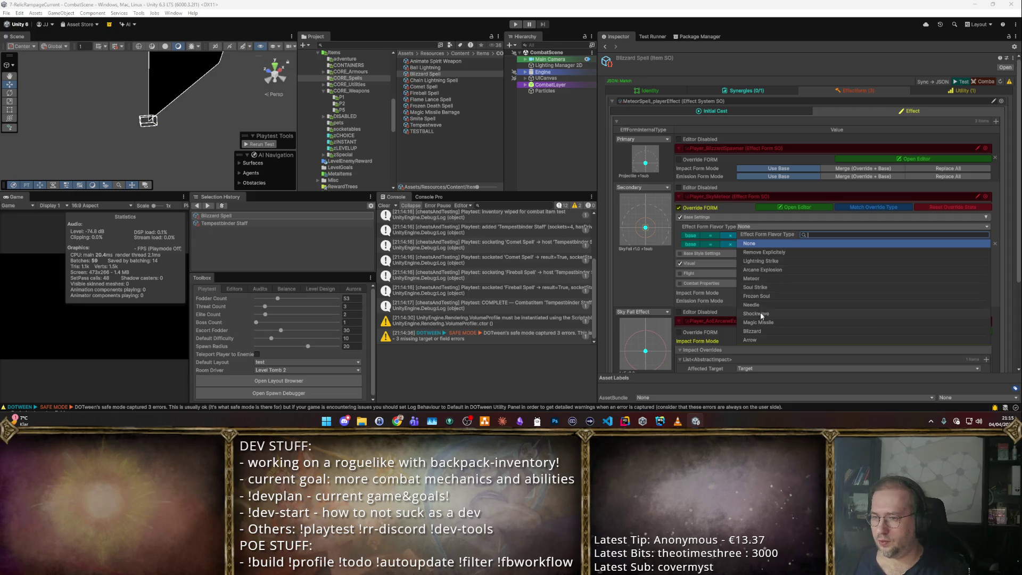
{"action": "left_click", "coordinate": [755, 331]}
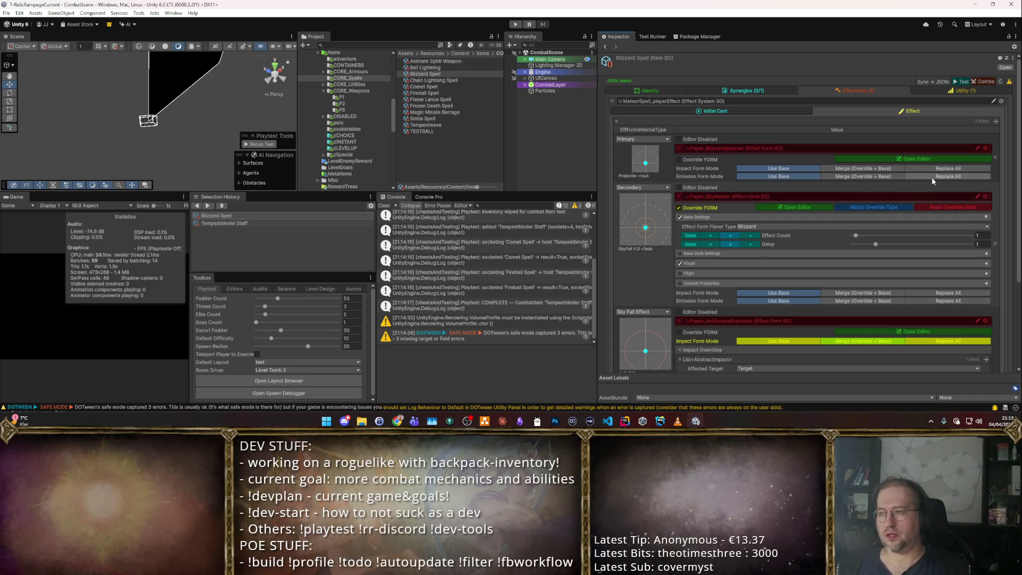
{"action": "left_click", "coordinate": [879, 158]}
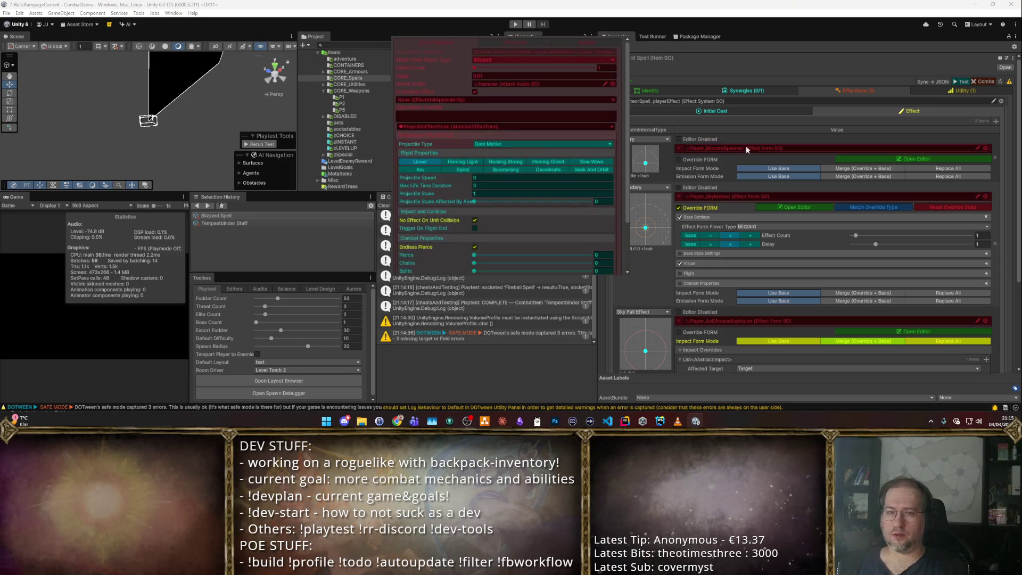
{"action": "left_click", "coordinate": [938, 67]}
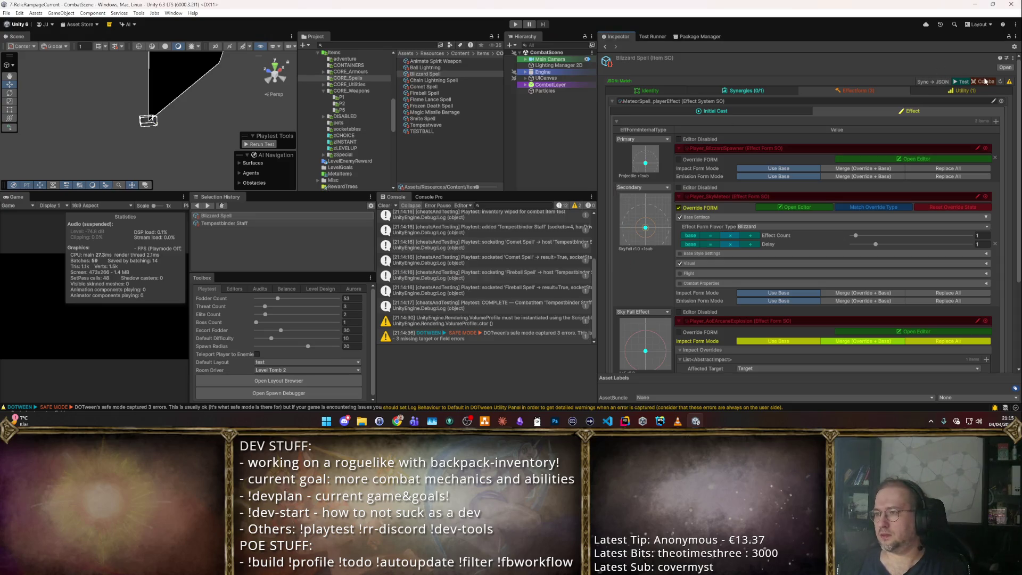
- Reselect the Tempestbinder Staff and run a short Play-mode combat test, then stop it
{"action": "left_click", "coordinate": [256, 221]}
{"action": "left_click", "coordinate": [998, 84]}
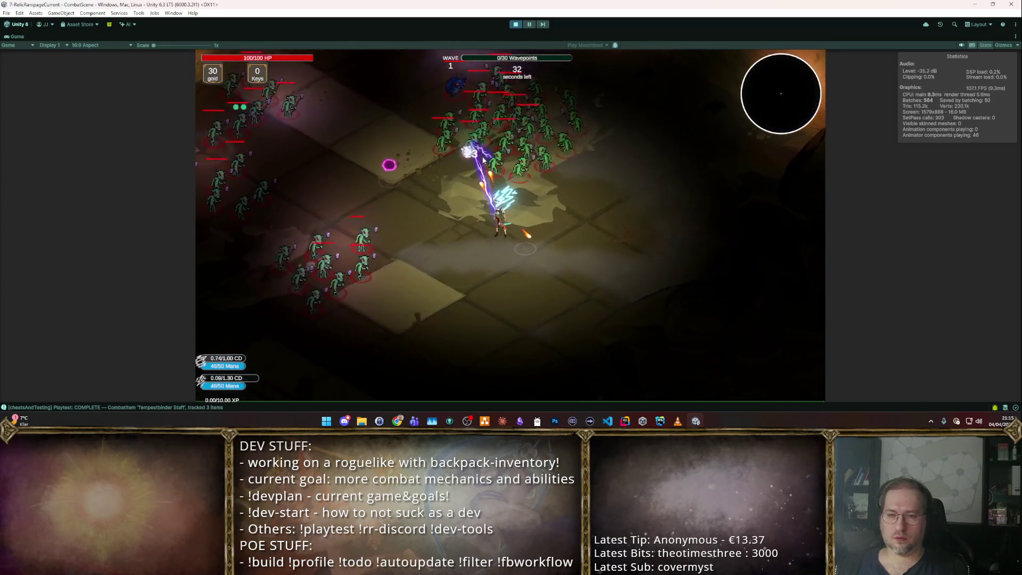
{"action": "left_click", "coordinate": [514, 24]}
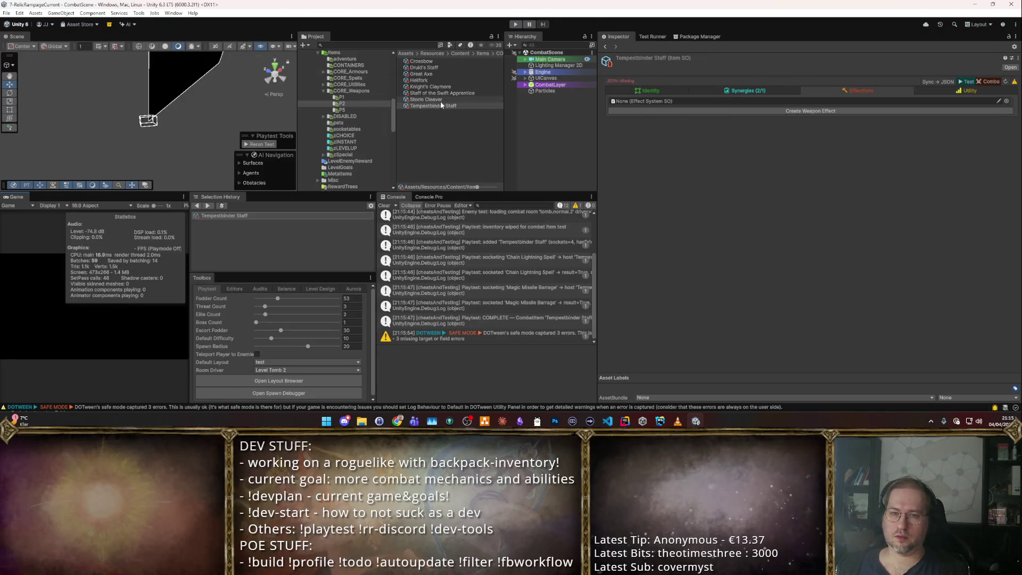
- Select the Tempestbinder Staff asset and show its settings in the Inspector
{"action": "left_click", "coordinate": [440, 104]}
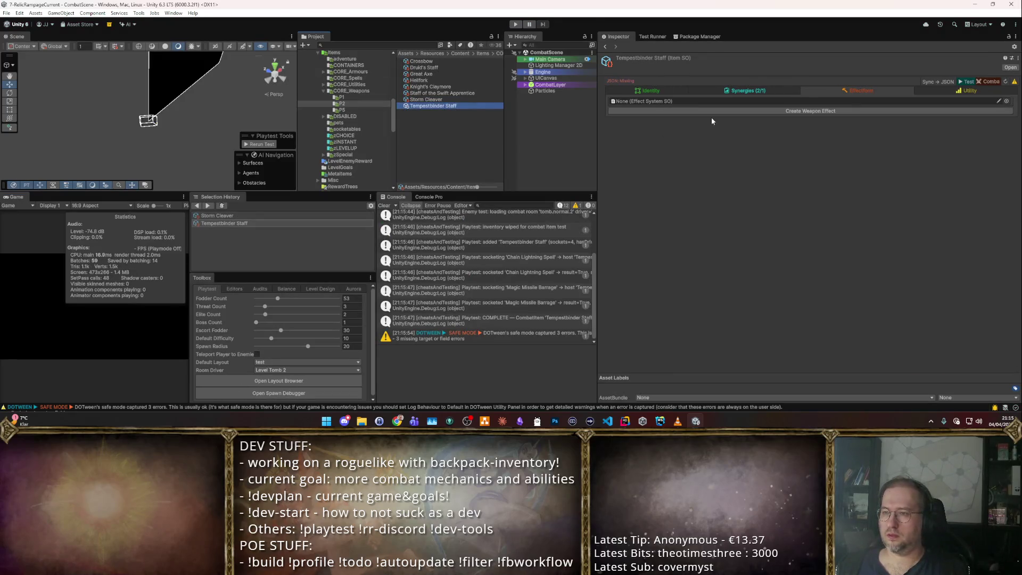
{"action": "left_click", "coordinate": [657, 91]}
{"action": "scroll", "coordinate": [802, 212], "scroll_direction": "down", "scroll_amount": 10}
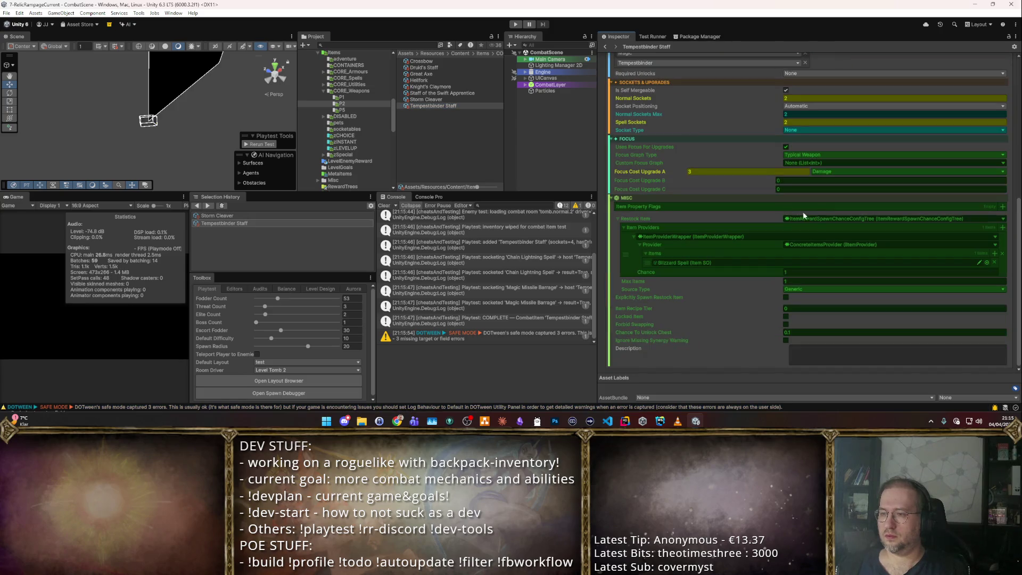
{"action": "scroll", "coordinate": [879, 178], "scroll_direction": "up", "scroll_amount": 10}
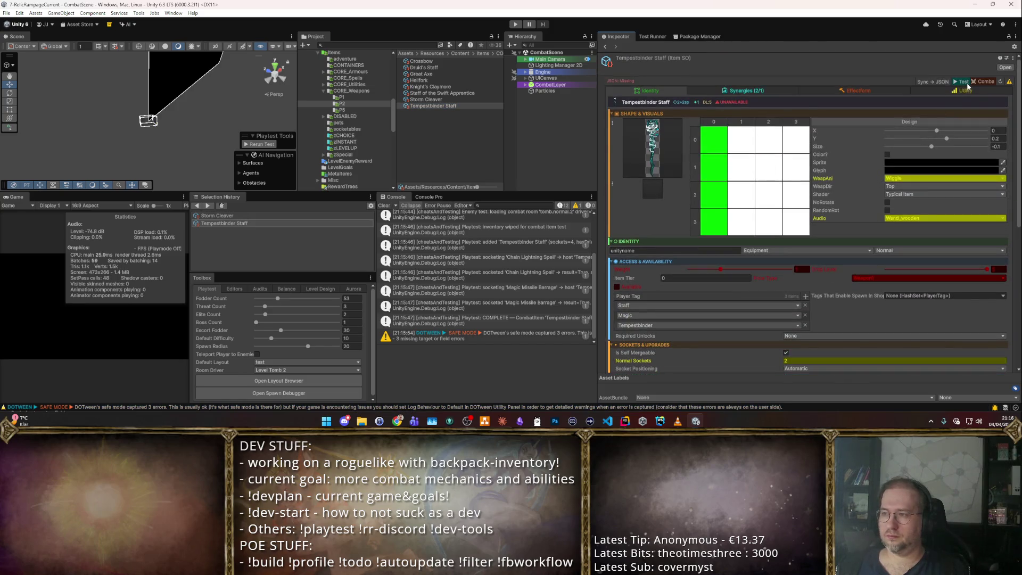
- Play-test the staff, casting its spell twice at the enemy wave, then stop Play mode
{"action": "left_click", "coordinate": [984, 80]}
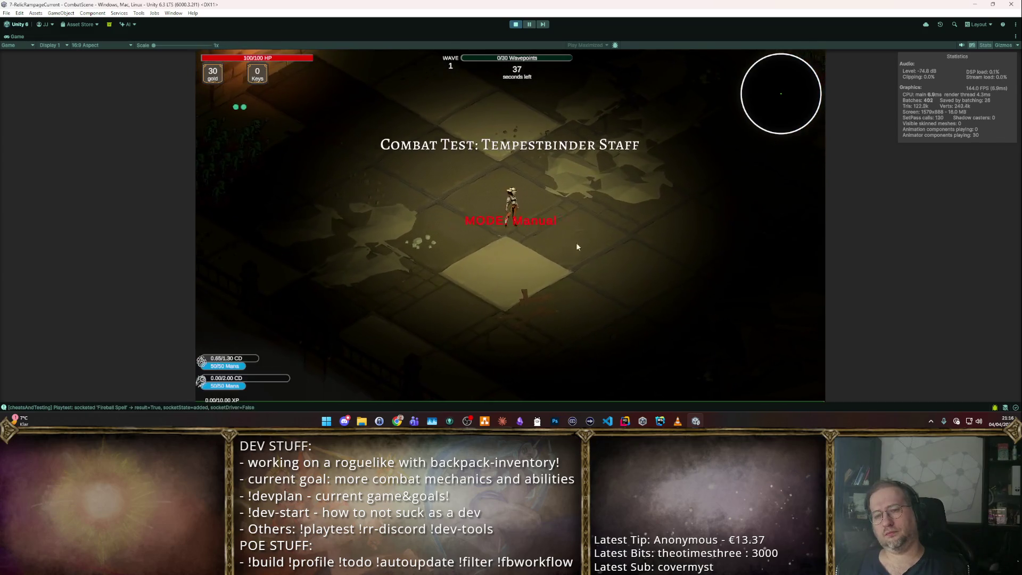
{"action": "left_click", "coordinate": [585, 161]}
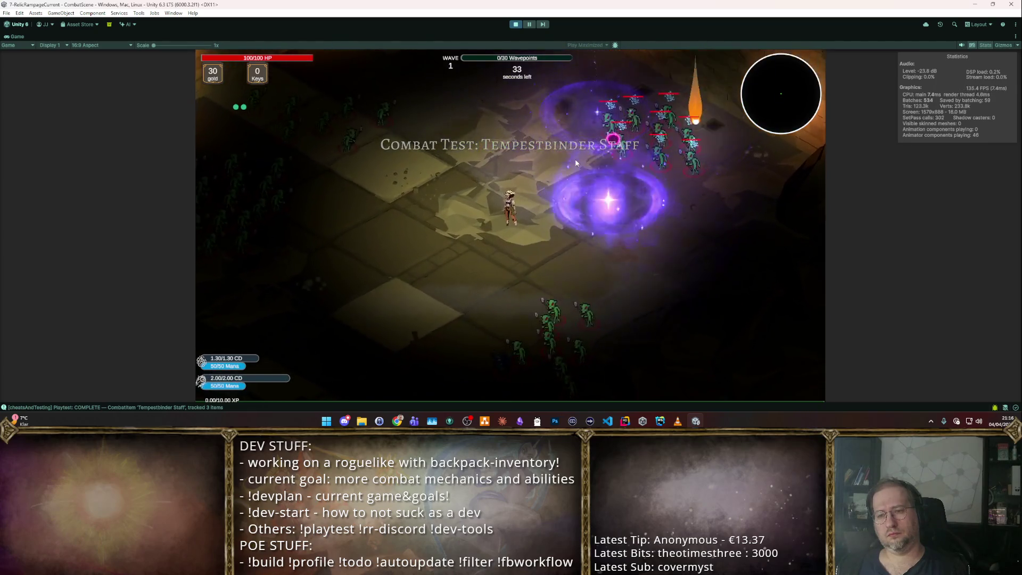
{"action": "left_click", "coordinate": [574, 158]}
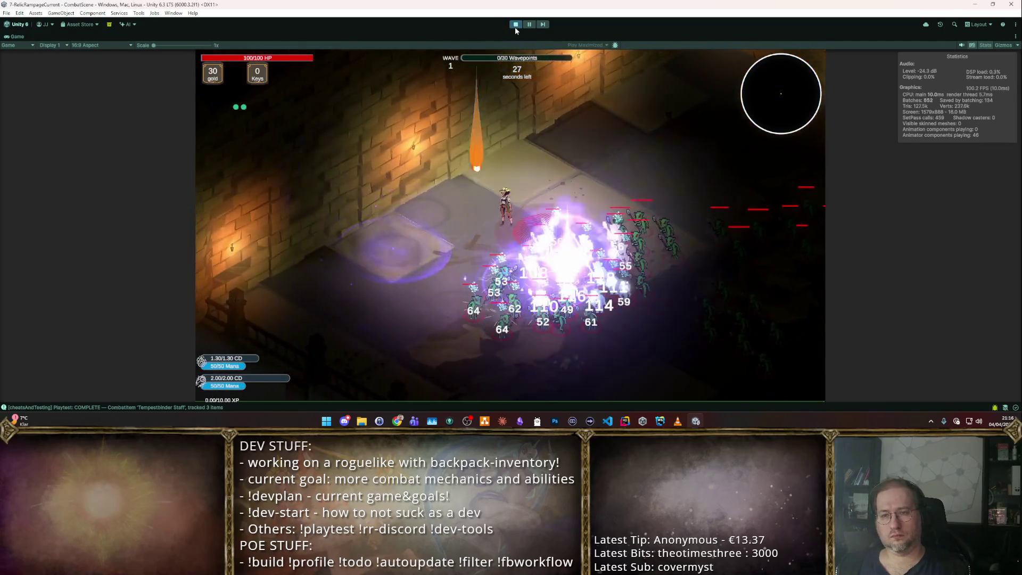
{"action": "left_click", "coordinate": [515, 24]}
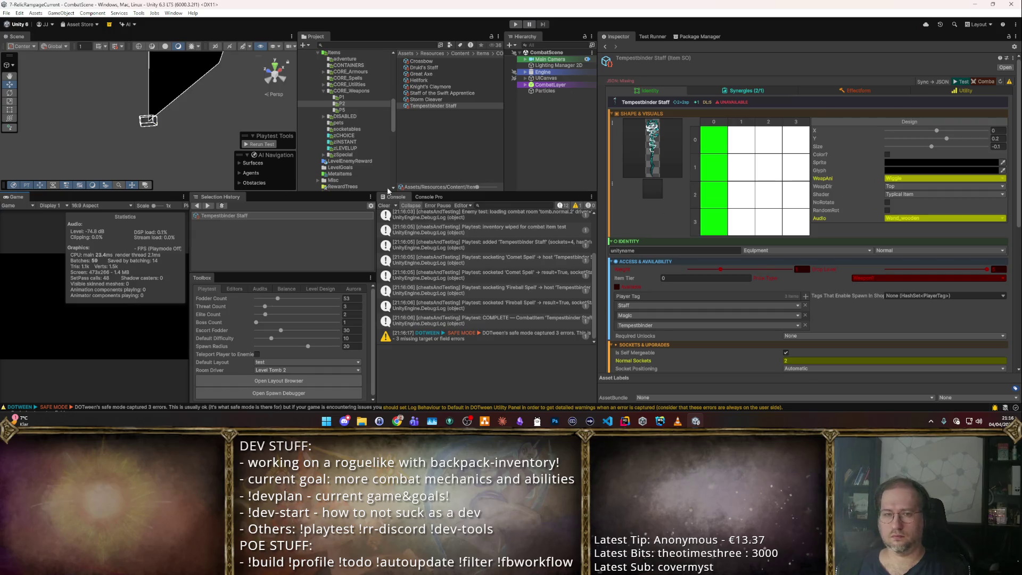
- Open the Blizzard Spell asset's effect forms from the spells folder
{"action": "scroll", "coordinate": [354, 134], "scroll_direction": "up", "scroll_amount": 3}
{"action": "left_click", "coordinate": [352, 126]}
{"action": "left_click", "coordinate": [425, 74]}
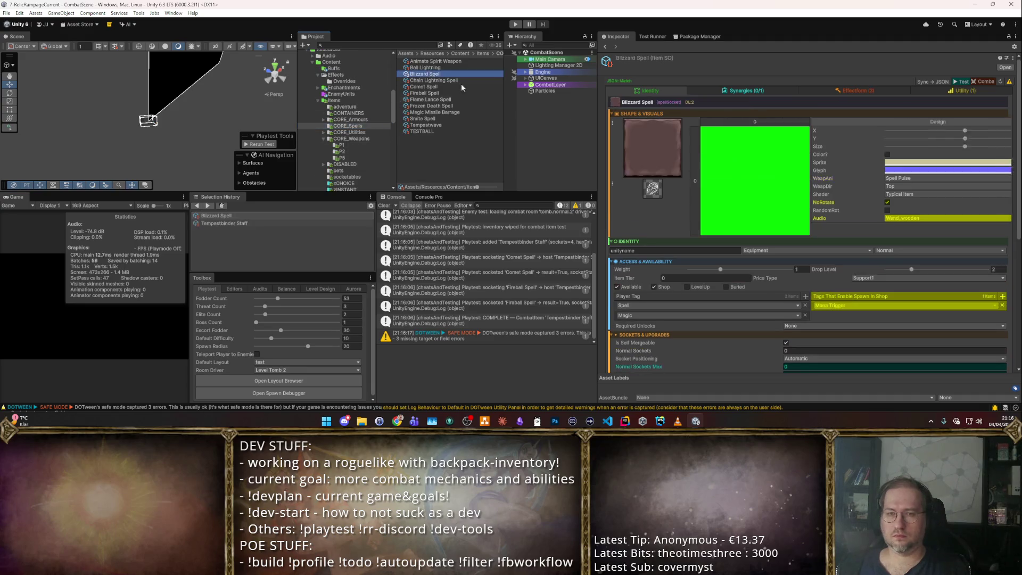
{"action": "left_click", "coordinate": [873, 91]}
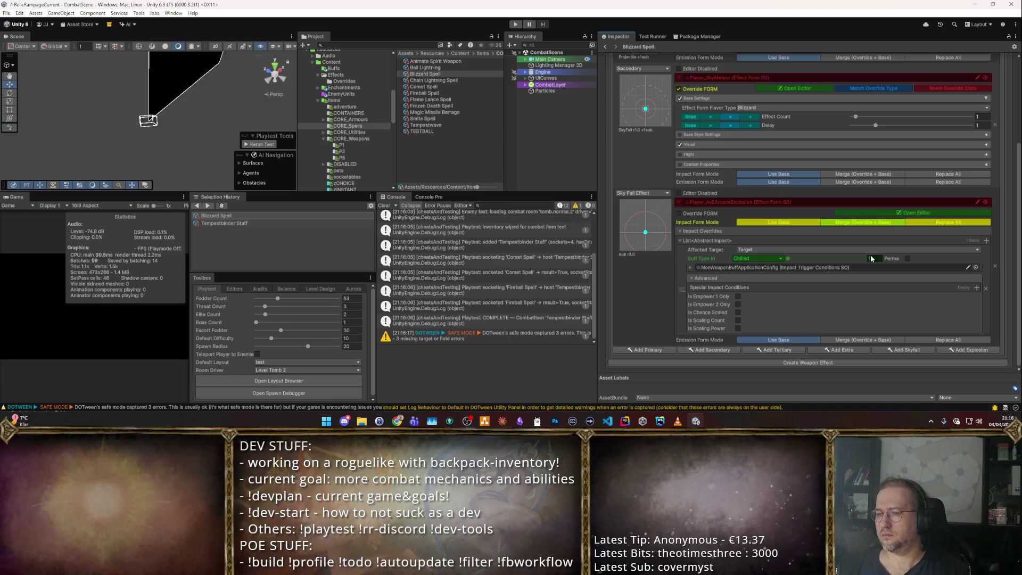
{"action": "scroll", "coordinate": [880, 202], "scroll_direction": "down", "scroll_amount": 5}
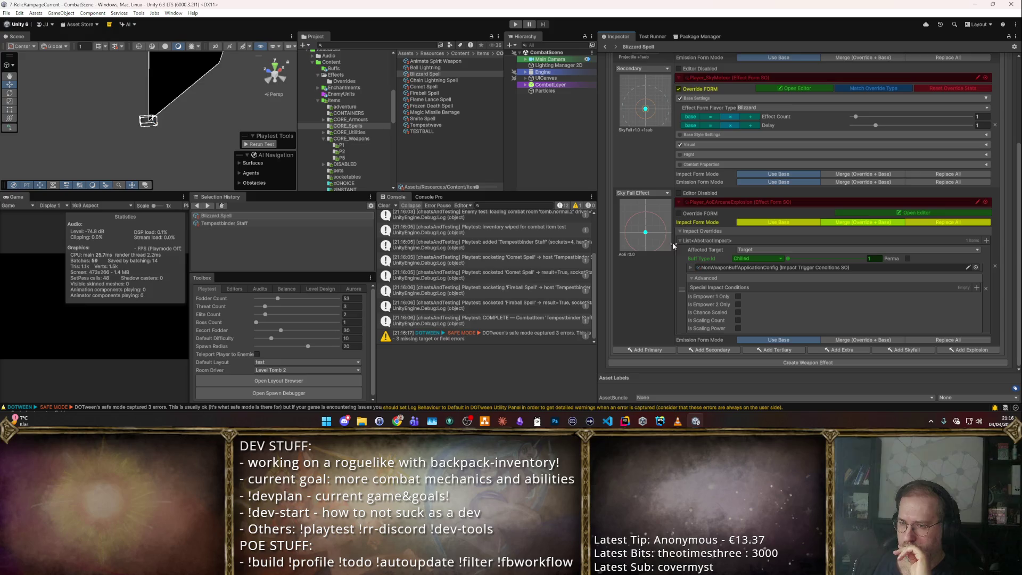
- Tick Override FORM on Sky Fall Effect and set its flavor type to Blizzard
{"action": "left_click", "coordinate": [679, 213]}
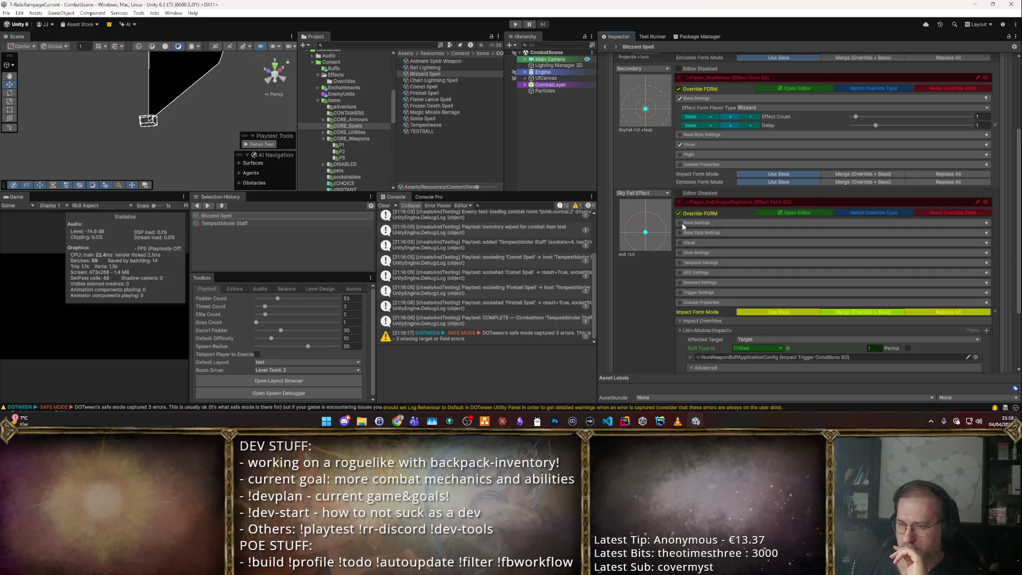
{"action": "left_click", "coordinate": [692, 222]}
{"action": "left_click", "coordinate": [823, 234]}
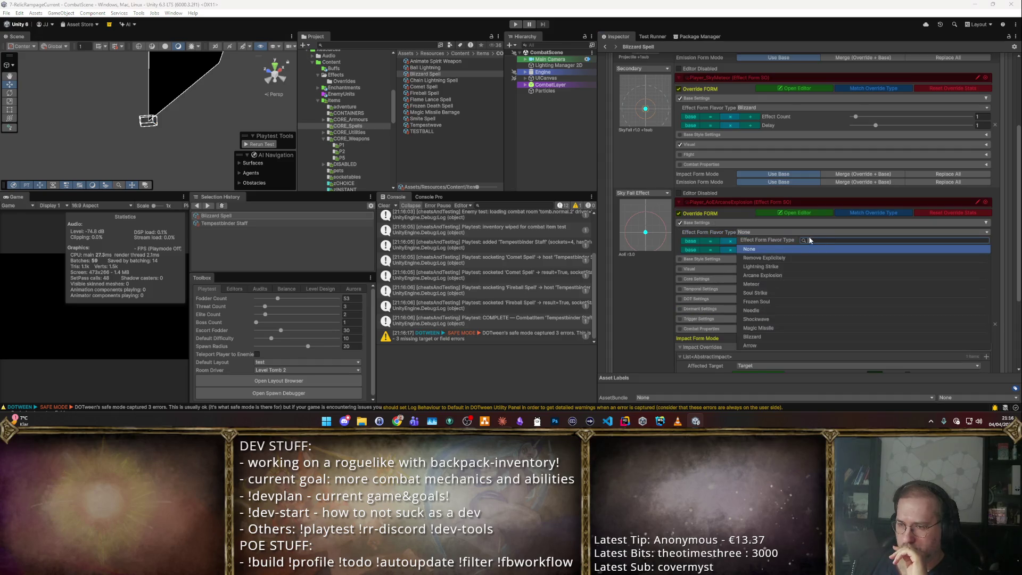
{"action": "left_click", "coordinate": [810, 273]}
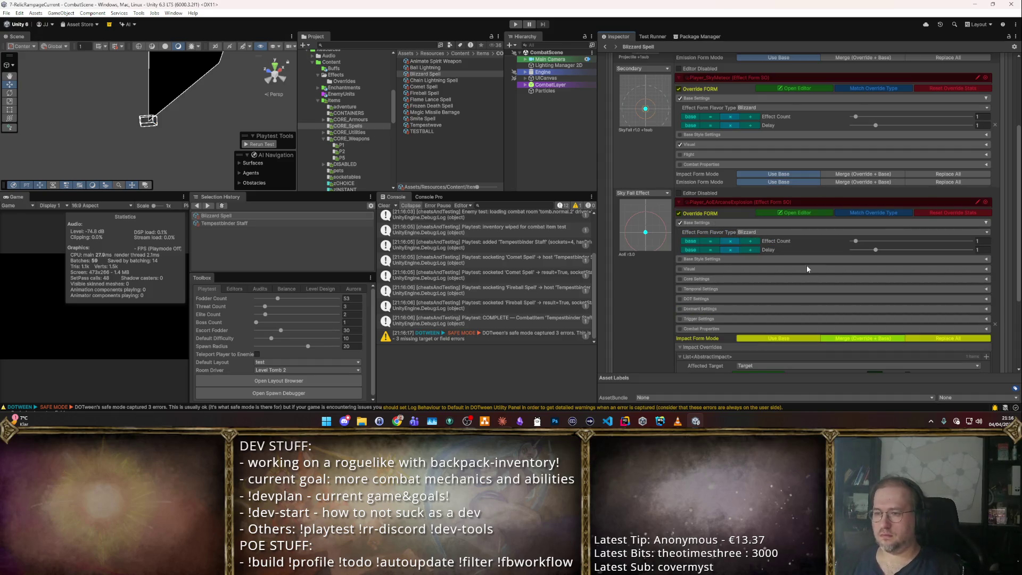
{"action": "scroll", "coordinate": [804, 260], "scroll_direction": "up", "scroll_amount": 5}
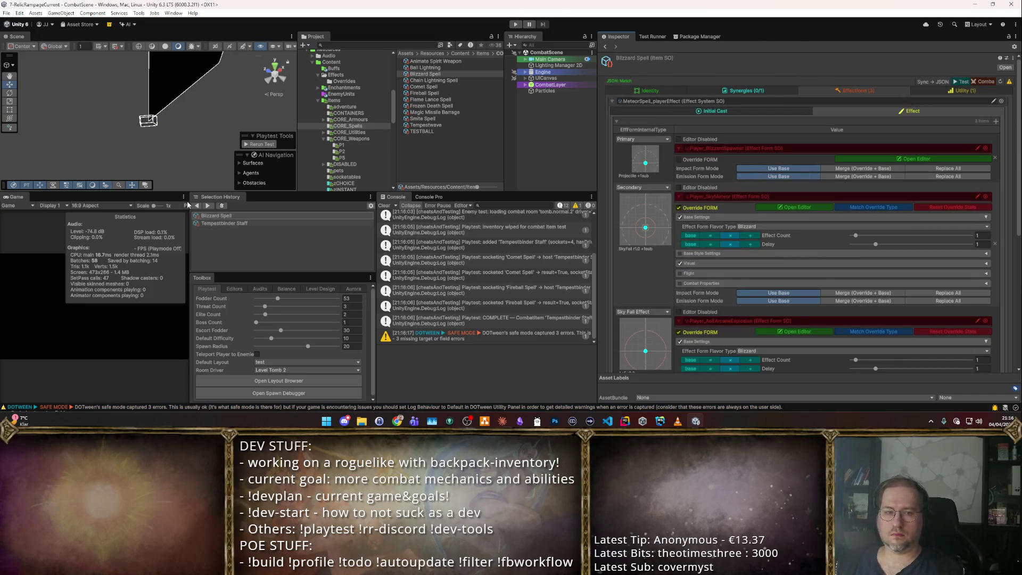
{"action": "left_click", "coordinate": [224, 223]}
- In Play mode, drag Smite Spell off the staff in the inventory, then fight waves on autoattack
{"action": "left_click", "coordinate": [984, 84]}
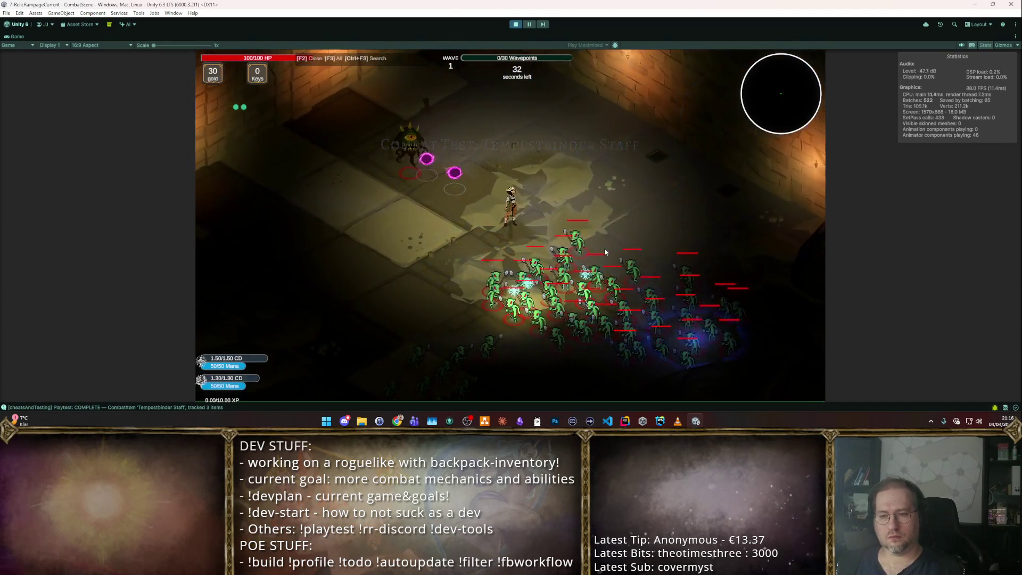
{"action": "key", "text": "F2"}
{"action": "mouse_move", "coordinate": [280, 190]}
{"action": "left_mouse_down"}
{"action": "mouse_move", "coordinate": [485, 176]}
{"action": "mouse_move", "coordinate": [486, 237]}
{"action": "left_mouse_up"}
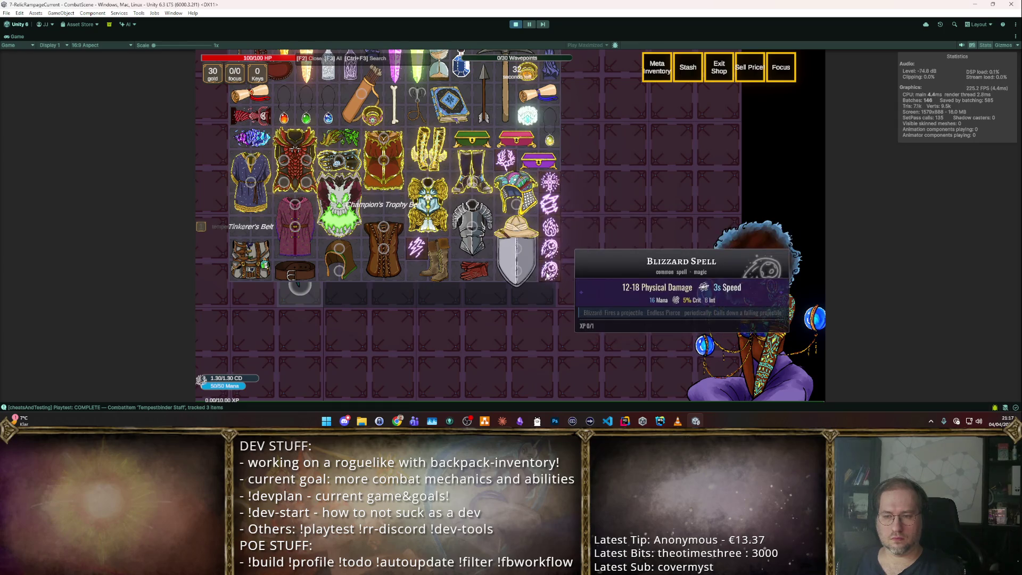
{"action": "key", "text": "F2"}
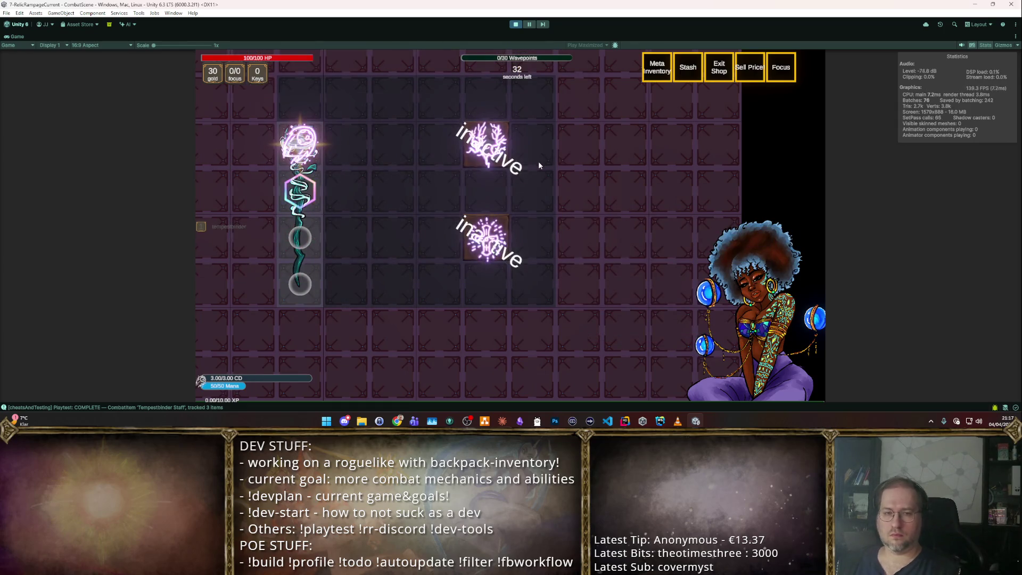
{"action": "key", "text": "Escape"}
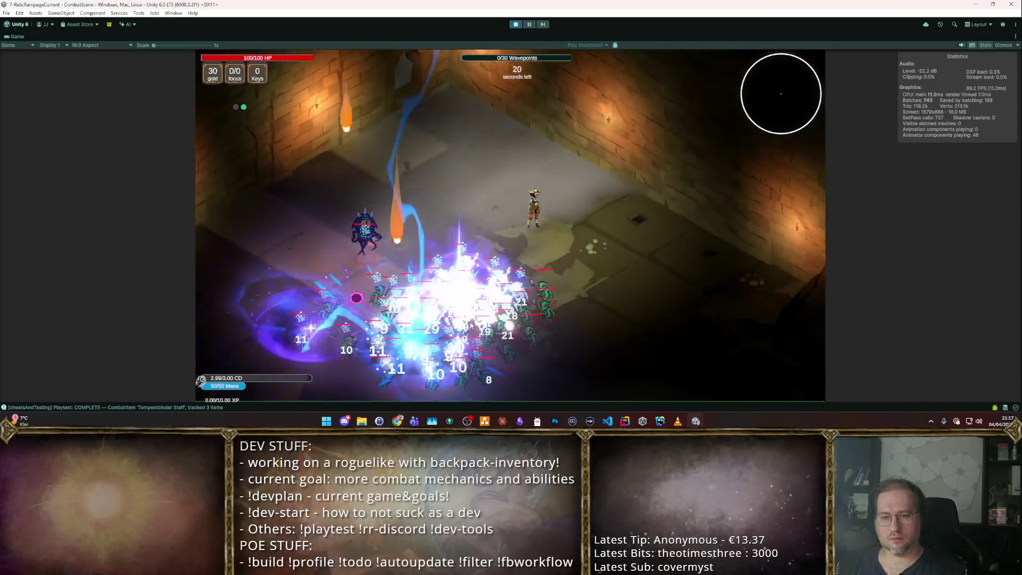
{"action": "key", "text": "m"}
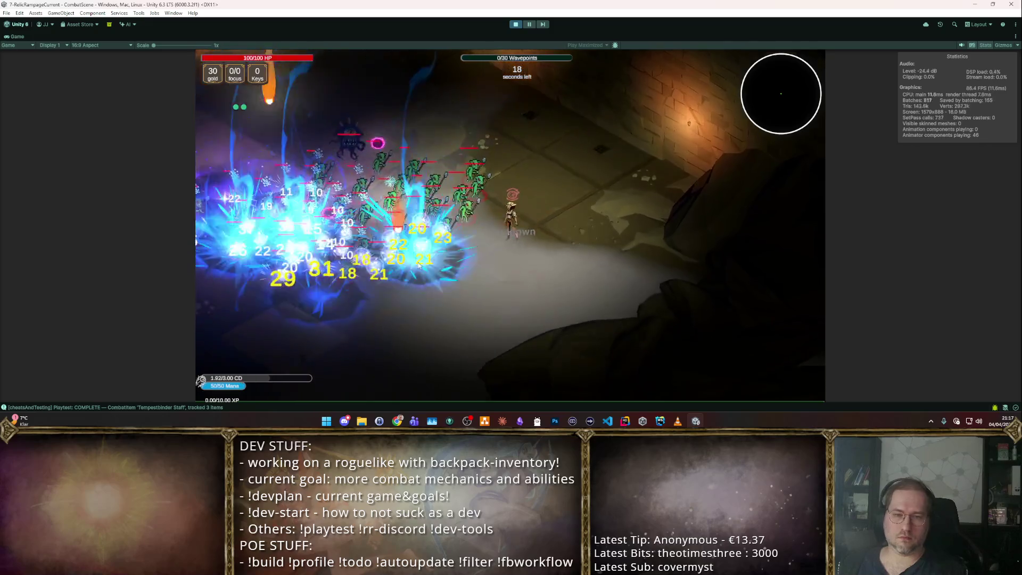
{"action": "key", "text": "m"}
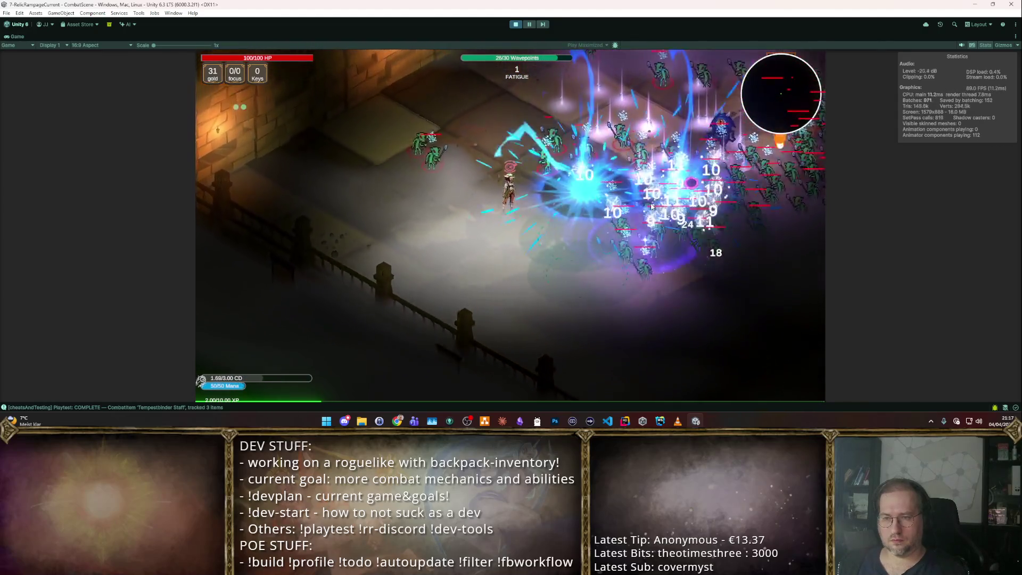
- Stop the test and show the Thunderstorm trigger's impact conditions, with 0.35 trigger chance
{"action": "left_click", "coordinate": [513, 25]}
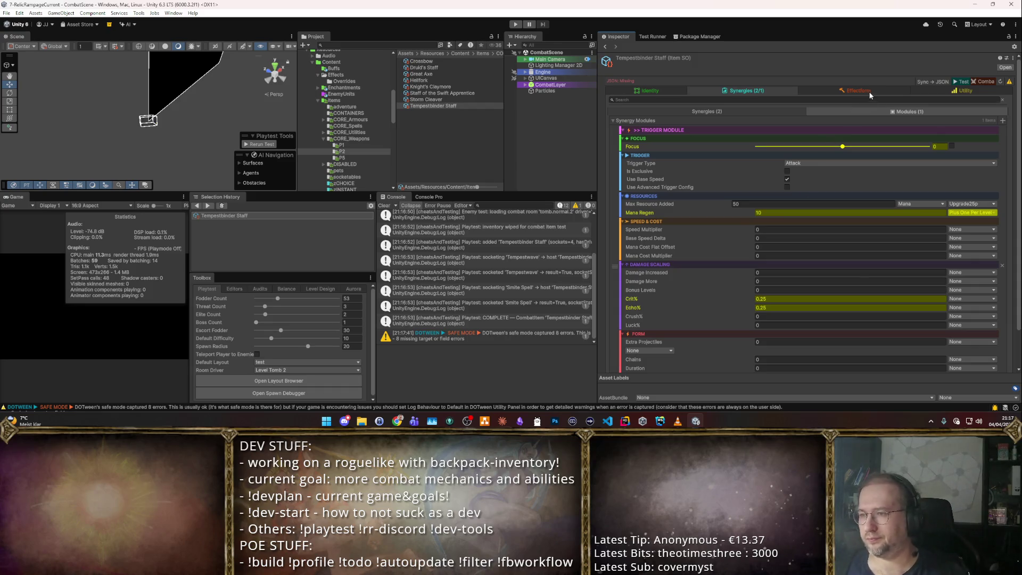
{"action": "left_click", "coordinate": [790, 113]}
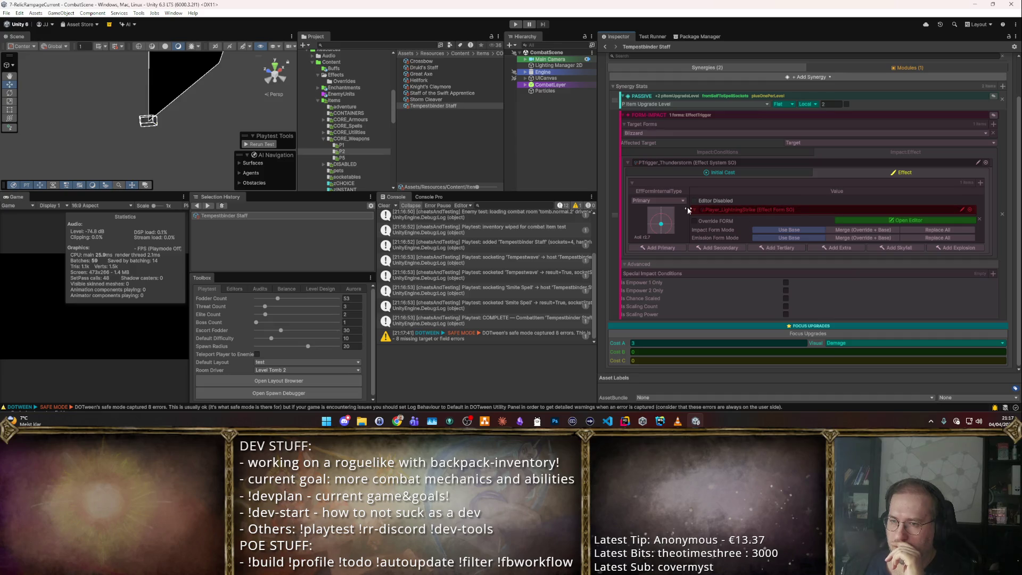
{"action": "left_click", "coordinate": [732, 173]}
{"action": "scroll", "coordinate": [817, 226], "scroll_direction": "down", "scroll_amount": 2}
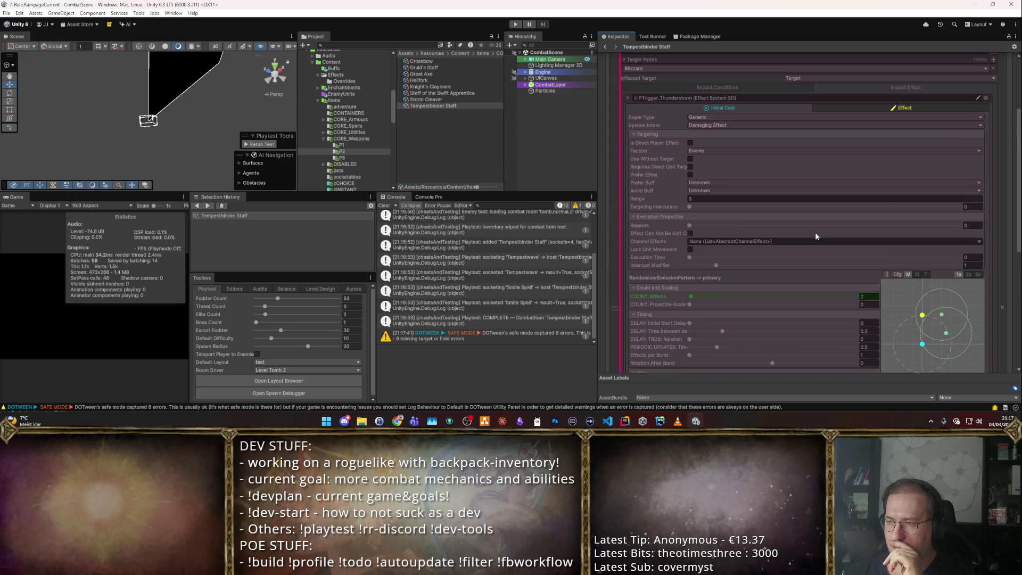
{"action": "left_click", "coordinate": [633, 134]}
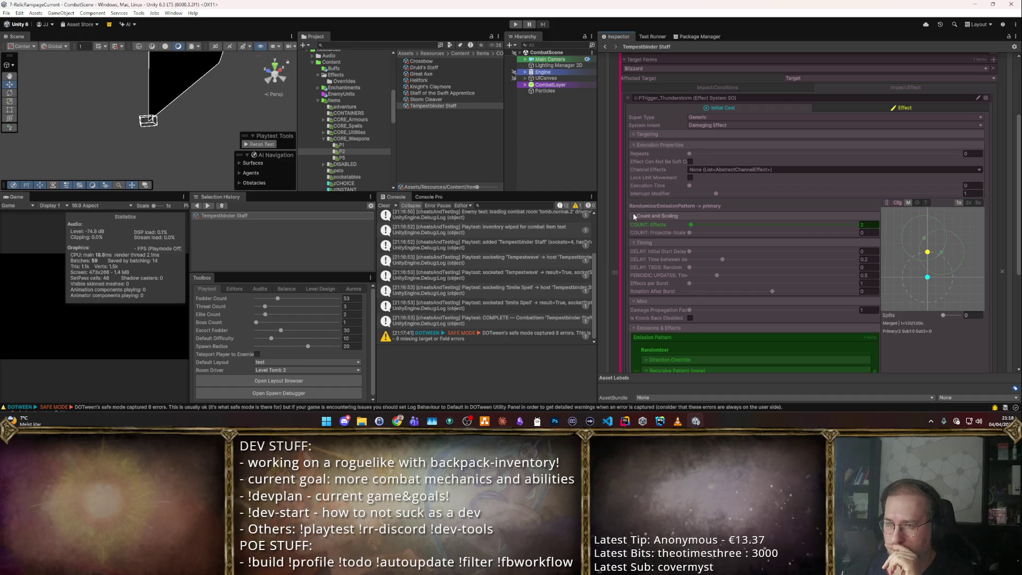
{"action": "scroll", "coordinate": [641, 199], "scroll_direction": "up", "scroll_amount": 2}
{"action": "scroll", "coordinate": [642, 202], "scroll_direction": "up", "scroll_amount": 3}
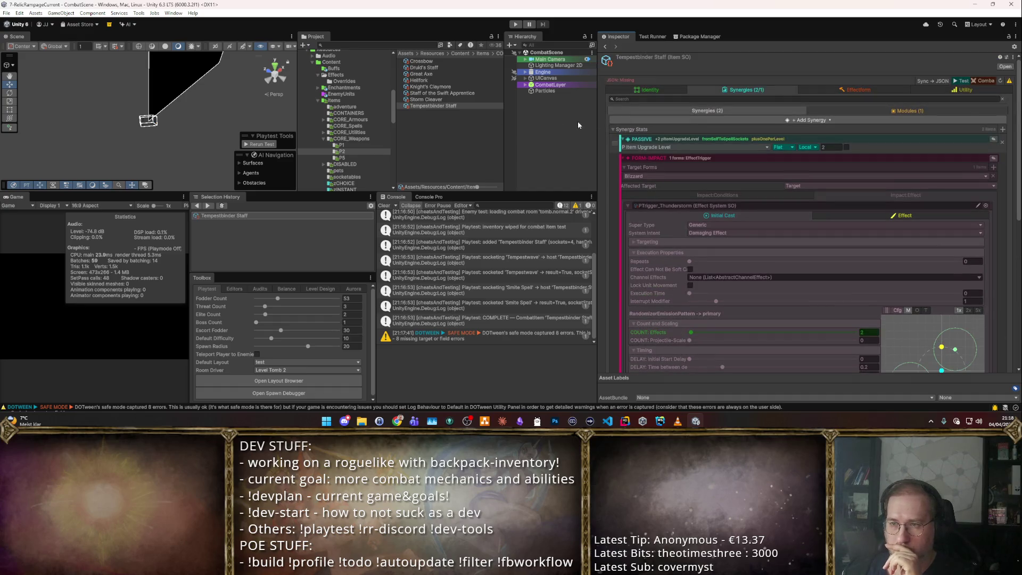
{"action": "scroll", "coordinate": [670, 186], "scroll_direction": "down", "scroll_amount": 2}
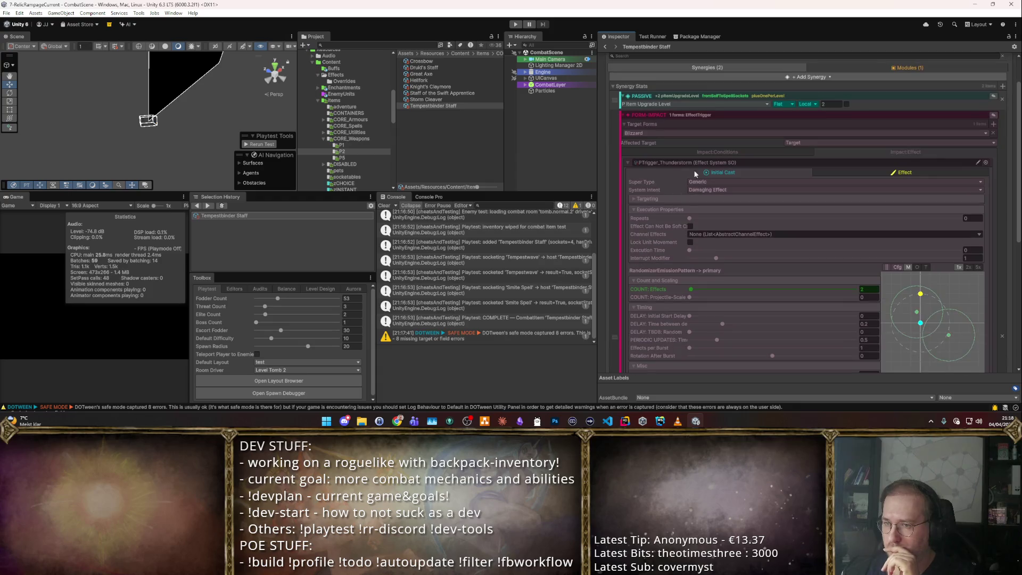
{"action": "left_click", "coordinate": [705, 149]}
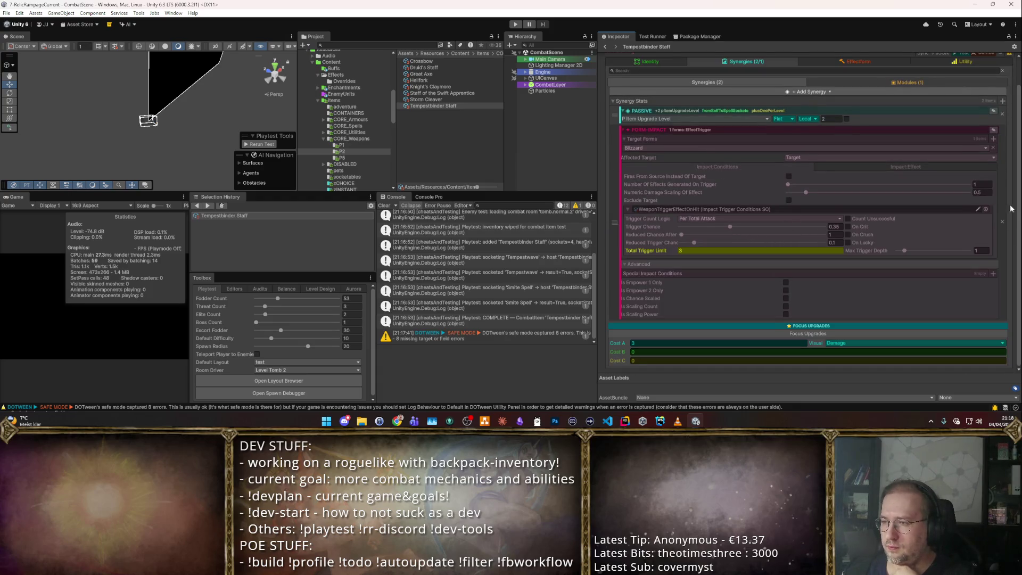
- Assign TriggerOncePerAttackIfHit33 as the Impact Trigger Conditions from the object picker
{"action": "left_click", "coordinate": [986, 210]}
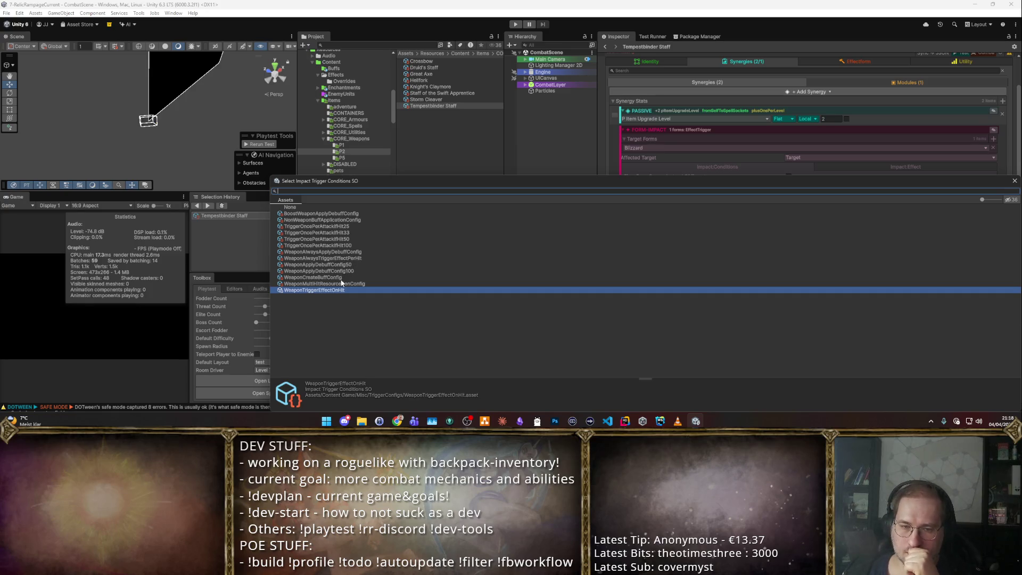
{"action": "left_click", "coordinate": [349, 233]}
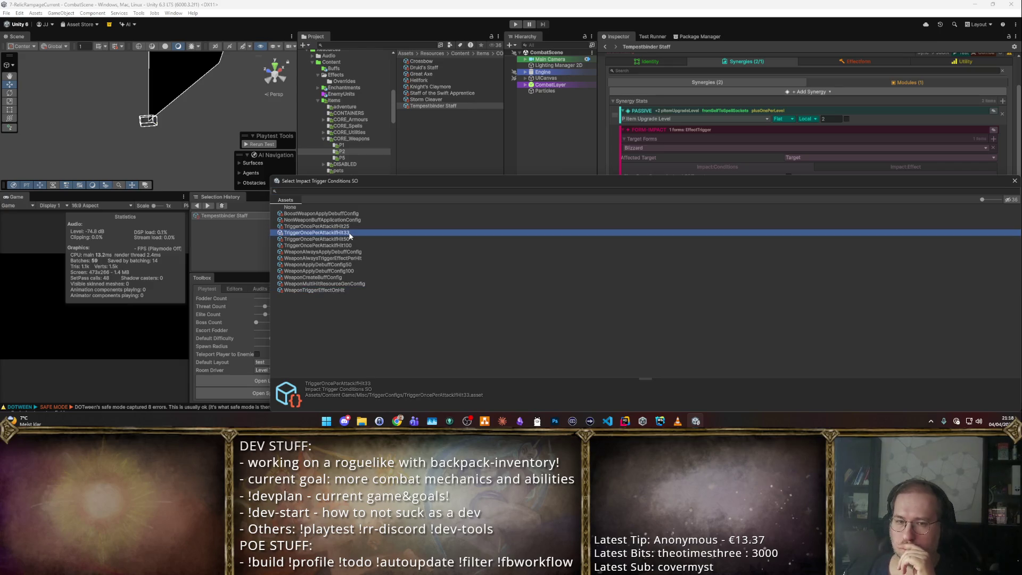
{"action": "double_click", "coordinate": [349, 233]}
{"action": "double_click", "coordinate": [698, 208]}
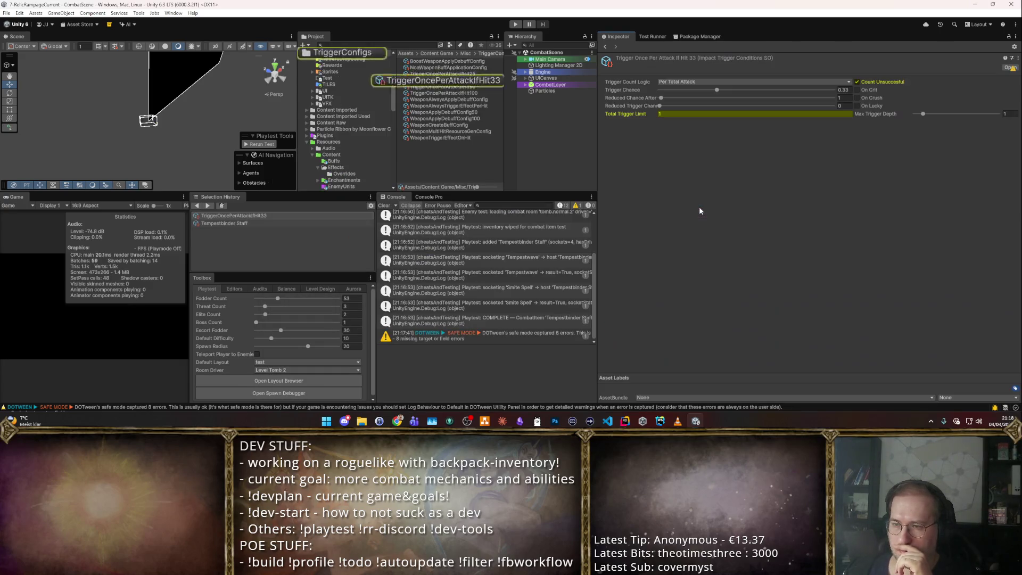
{"action": "left_click", "coordinate": [443, 74]}
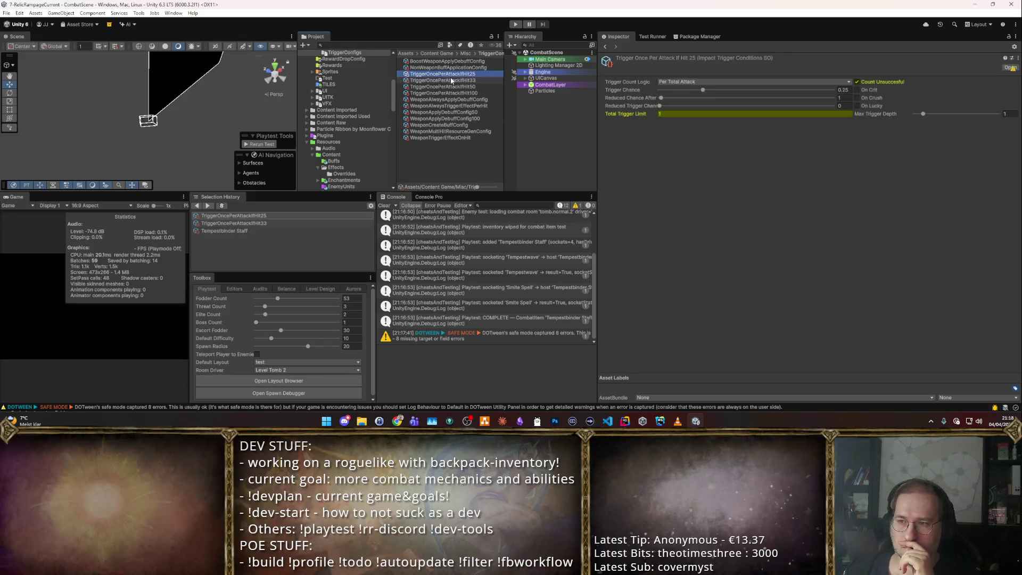
{"action": "left_click", "coordinate": [457, 81]}
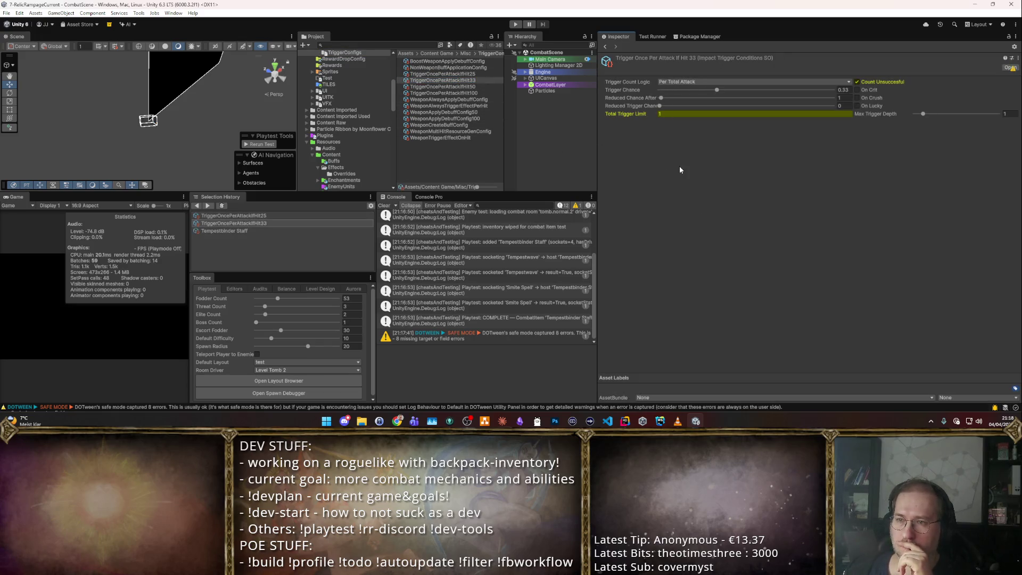
{"action": "left_click", "coordinate": [676, 83]}
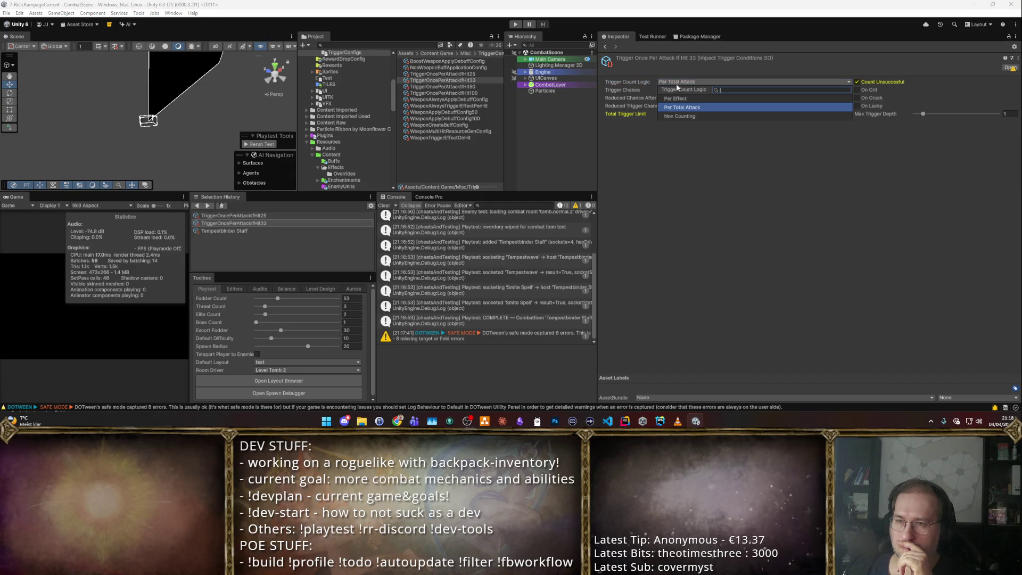
{"action": "left_click", "coordinate": [709, 215]}
{"action": "left_click", "coordinate": [447, 105]}
{"action": "left_click", "coordinate": [442, 74]}
{"action": "left_click", "coordinate": [454, 81]}
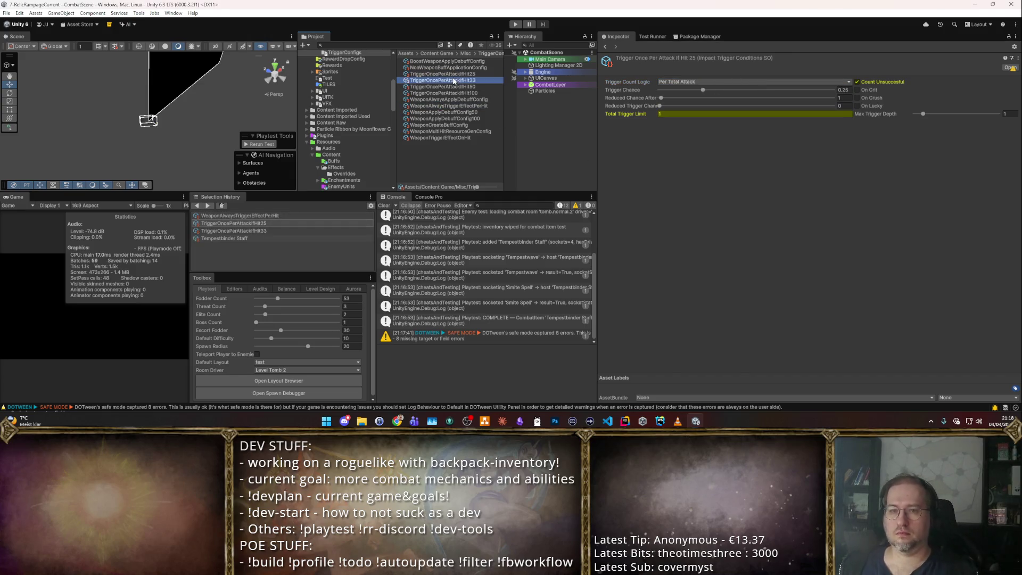
- Duplicate TriggerOncePerAttackIfHit33 and rename the copy TriggerEveryEffect50
{"action": "key", "text": "ctrl+d"}
{"action": "type", "text": "Tri"}
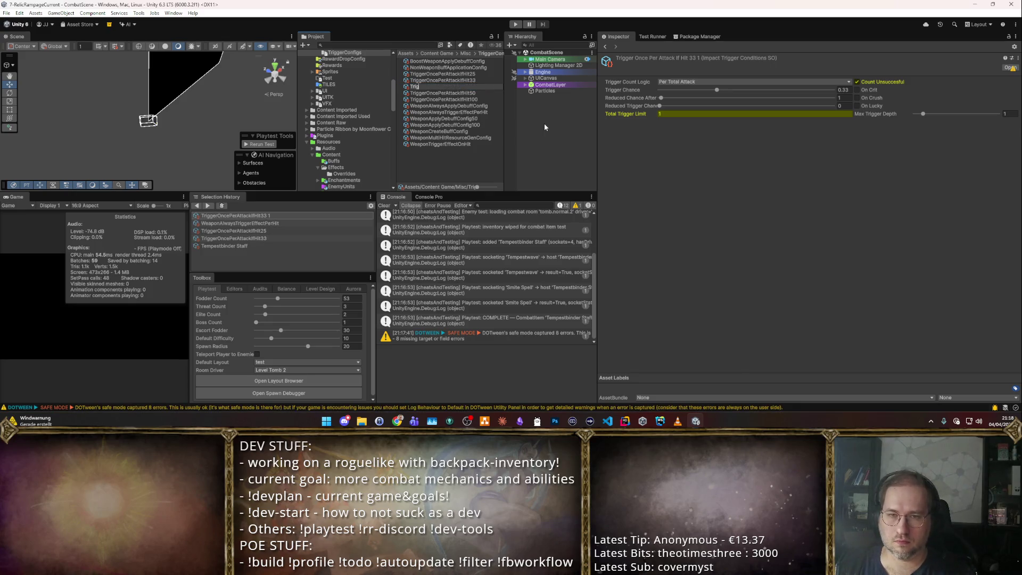
{"action": "type", "text": "gerEveryEffects"}
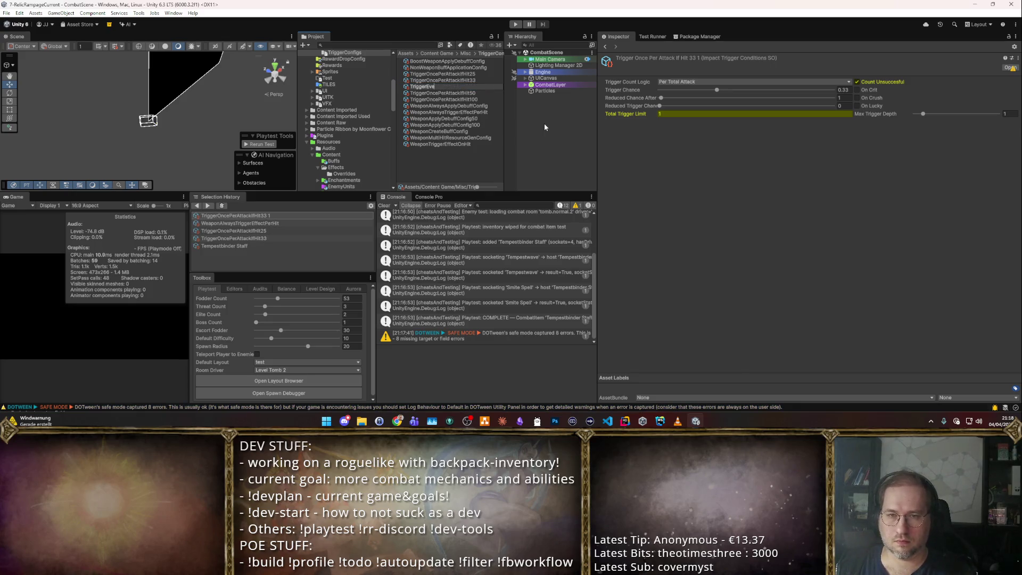
{"action": "type", "text": "0"}
{"action": "key", "text": "Return"}
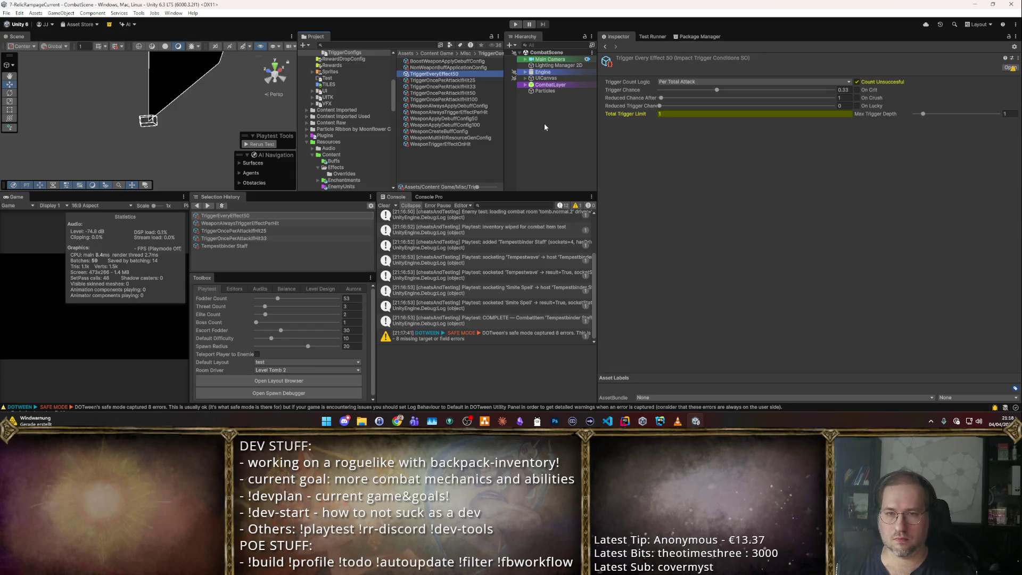
- Set Per Effect trigger counting, count unsuccessful triggers, 0.5 trigger chance and total limit 0
{"action": "left_click", "coordinate": [692, 83]}
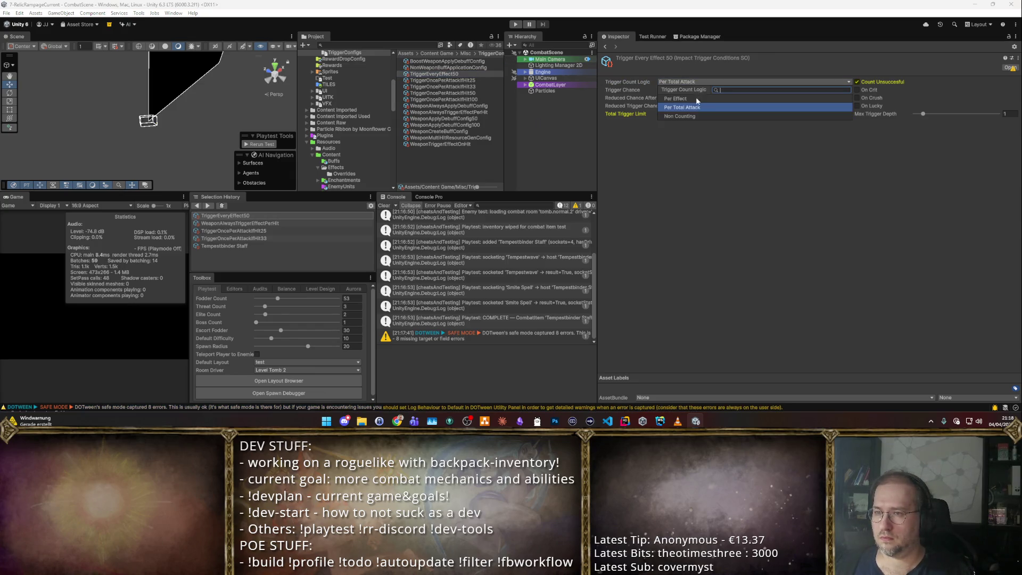
{"action": "left_click", "coordinate": [702, 96]}
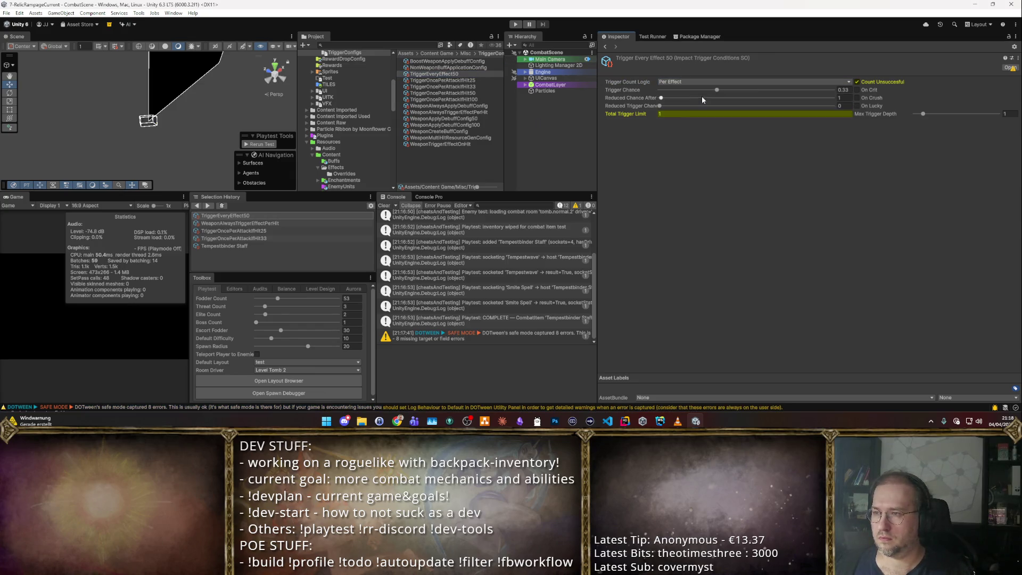
{"action": "left_click", "coordinate": [857, 82]}
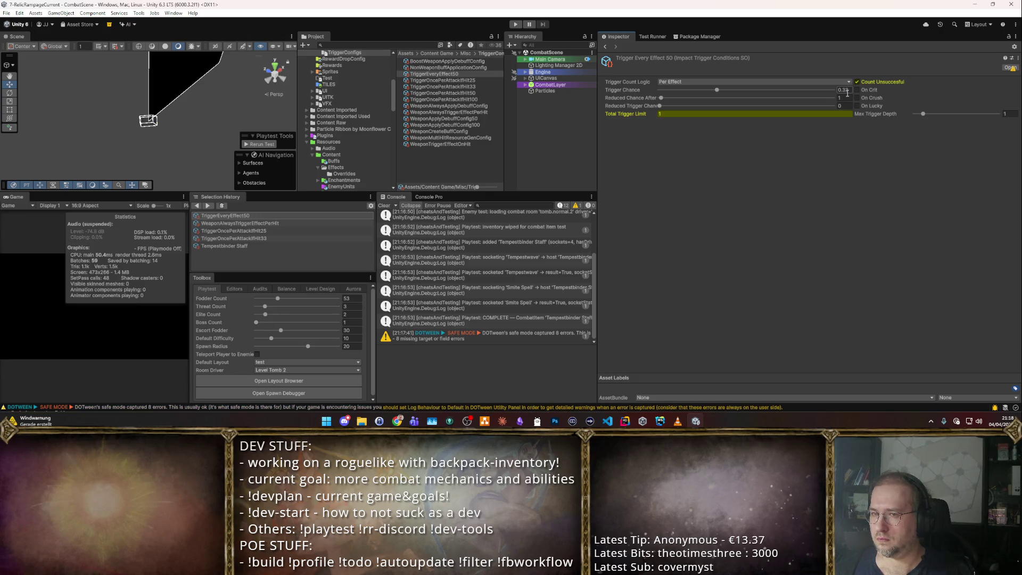
{"action": "type", "text": "0.5"}
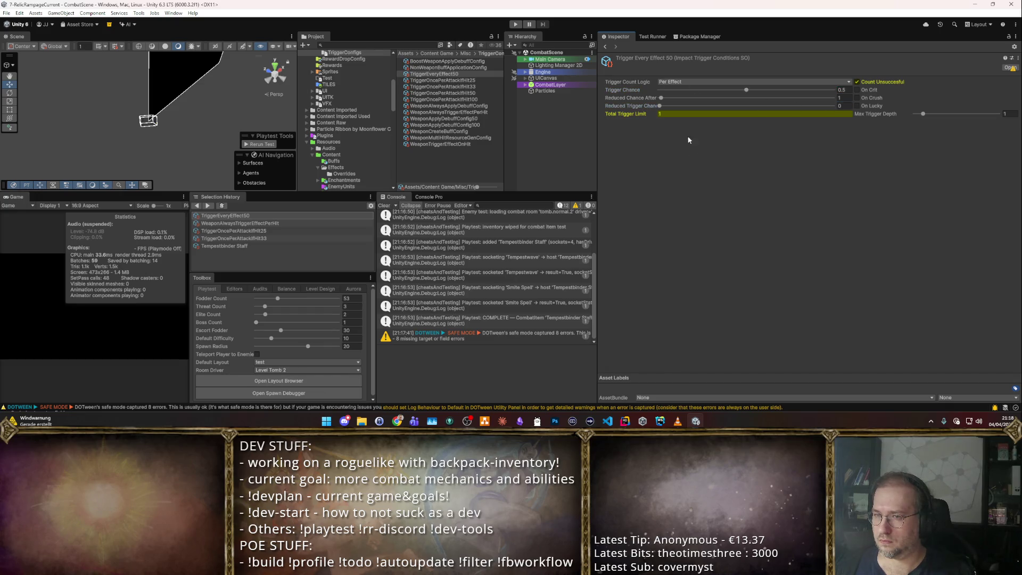
{"action": "left_click", "coordinate": [683, 112]}
{"action": "type", "text": "0"}
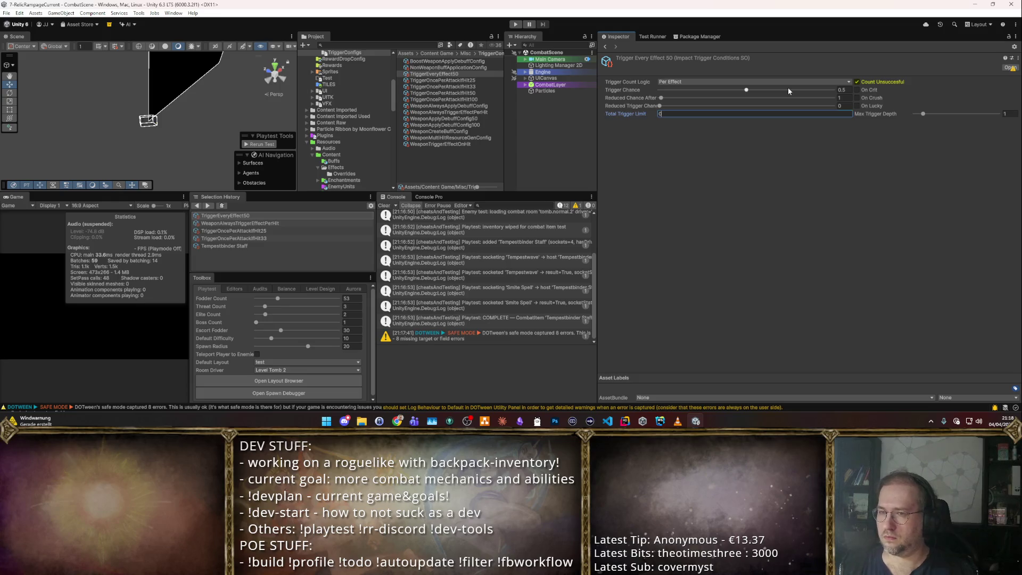
{"action": "key", "text": "Return"}
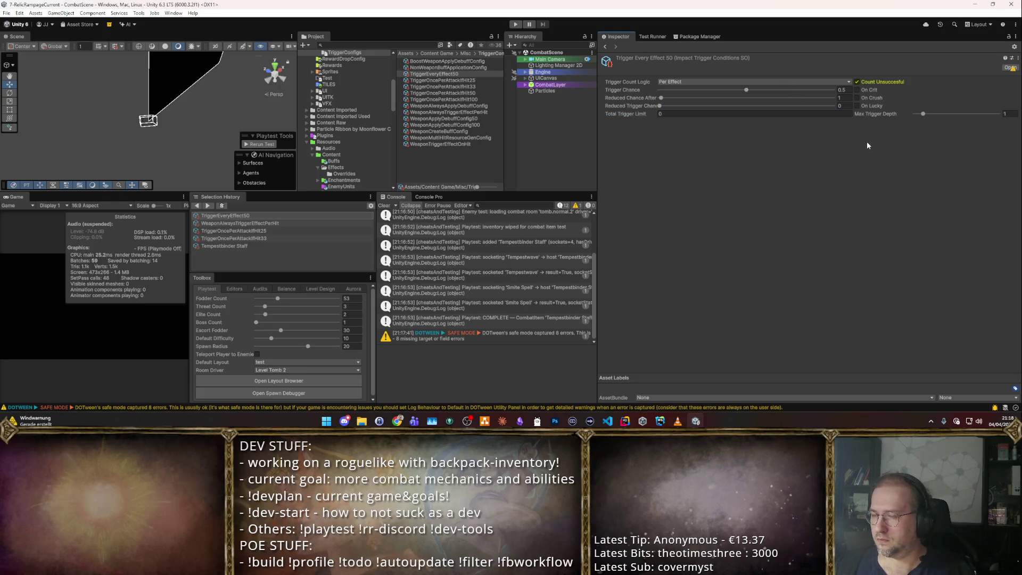
{"action": "left_click", "coordinate": [841, 105]}
{"action": "left_click", "coordinate": [771, 114]}
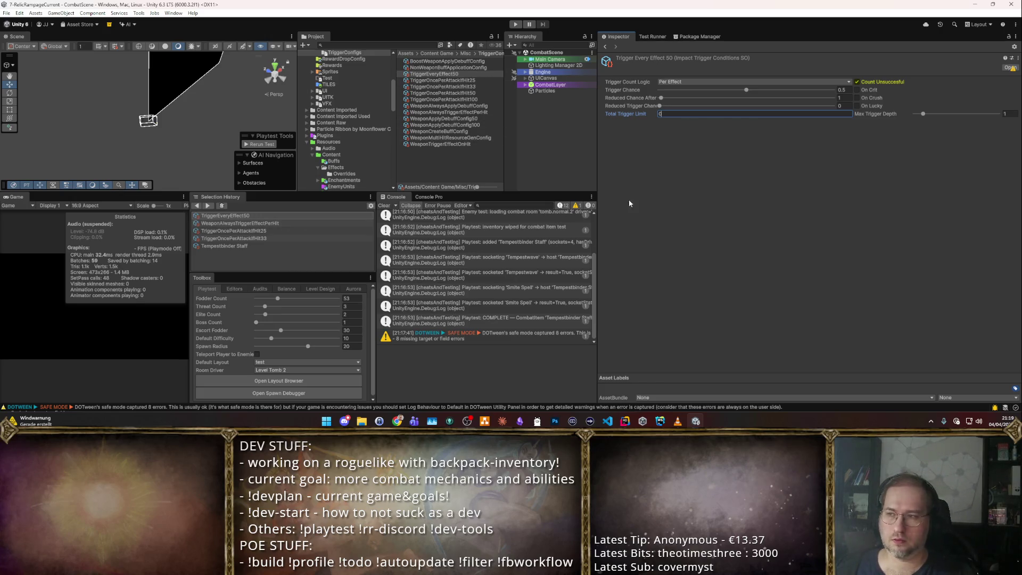
- Assign TriggerEveryEffect50 as the Tempestbinder Staff's impact trigger condition and start a combat playtest
{"action": "left_click", "coordinate": [288, 246]}
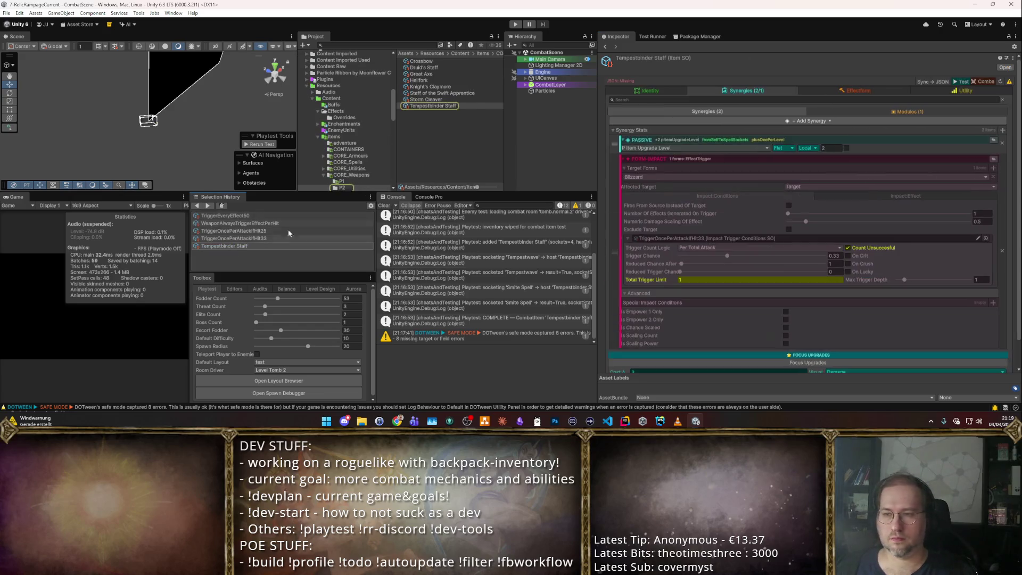
{"action": "scroll", "coordinate": [797, 175], "scroll_direction": "down", "scroll_amount": 1}
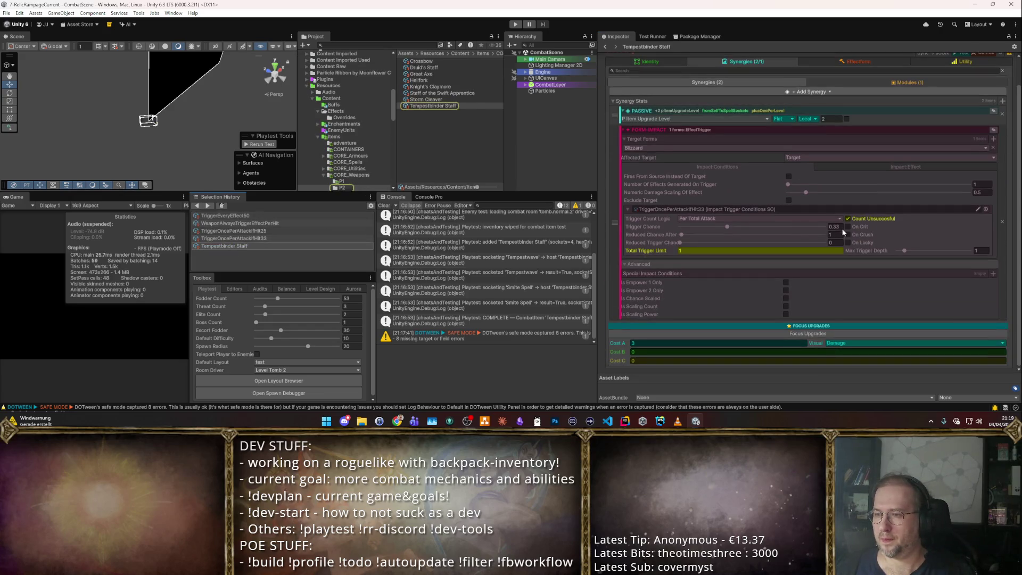
{"action": "left_click", "coordinate": [985, 209]}
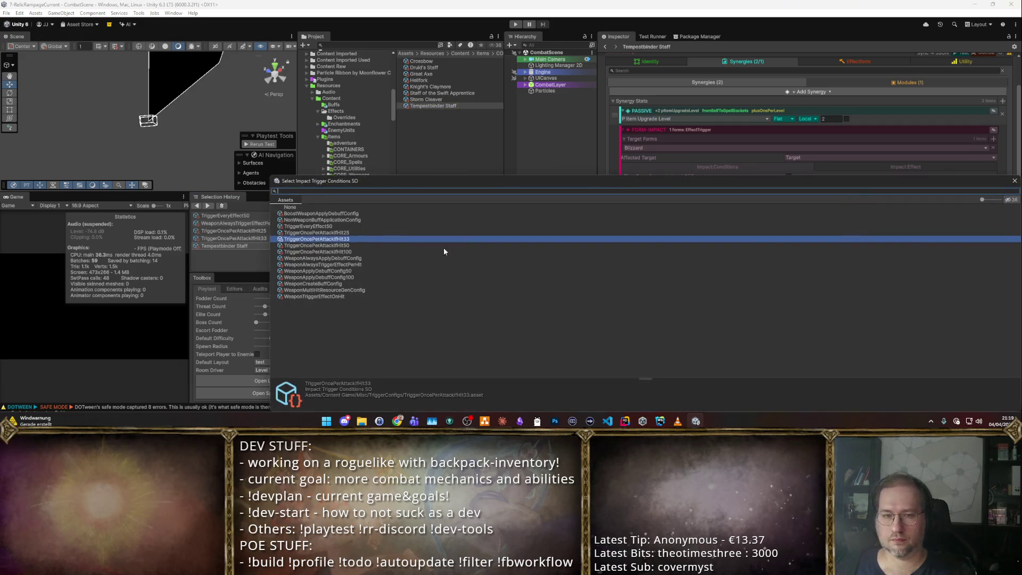
{"action": "double_click", "coordinate": [336, 227]}
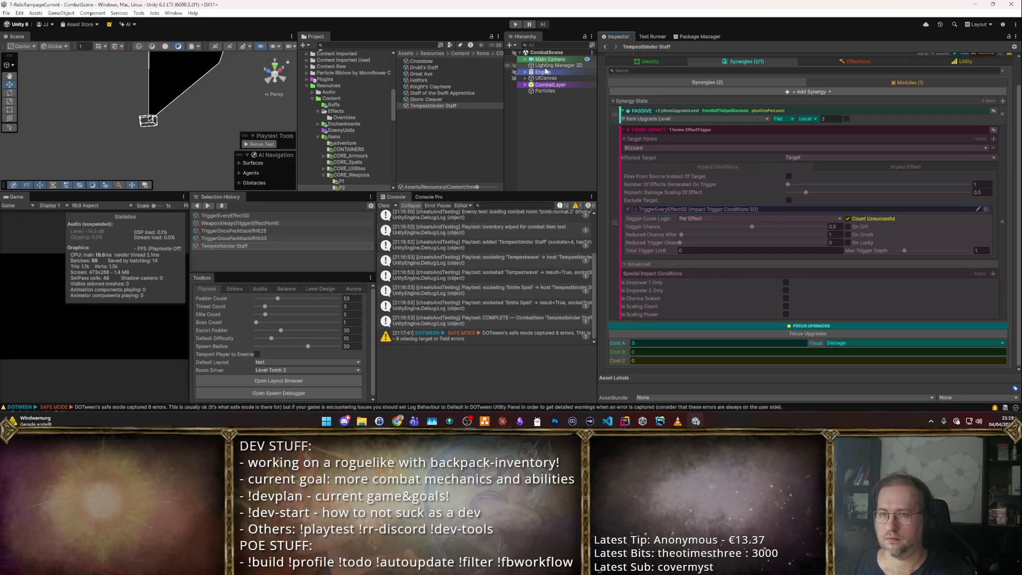
{"action": "scroll", "coordinate": [878, 138], "scroll_direction": "up", "scroll_amount": 1}
{"action": "left_click", "coordinate": [981, 83]}
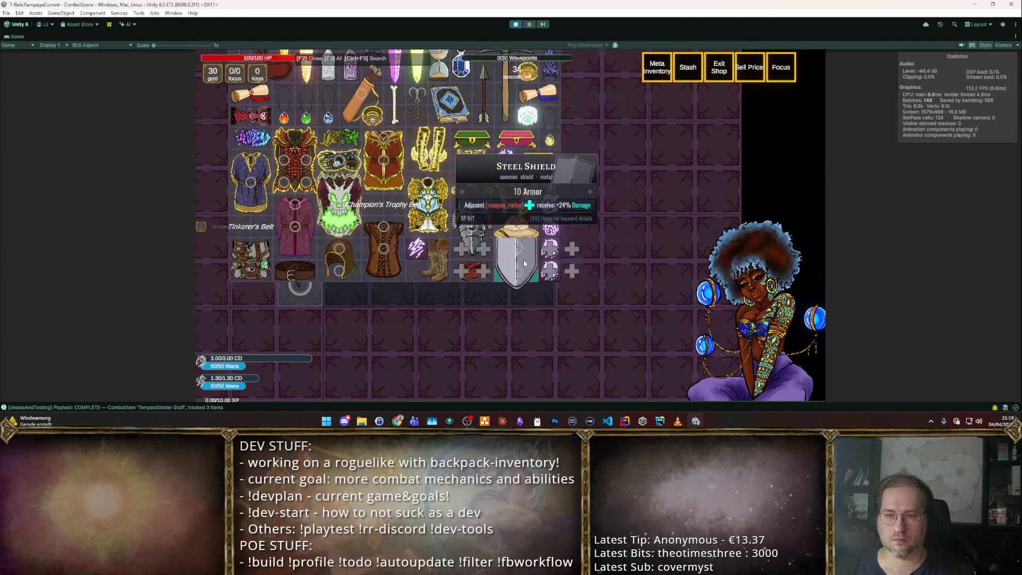
- Leave the inventory, cast the staff's Blizzard bursts twice into the goblin horde, then stop play mode
{"action": "mouse_move", "coordinate": [522, 259]}
{"action": "left_mouse_down"}
{"action": "mouse_move", "coordinate": [559, 236]}
{"action": "mouse_move", "coordinate": [724, 293]}
{"action": "mouse_move", "coordinate": [287, 184]}
{"action": "mouse_move", "coordinate": [366, 263]}
{"action": "left_mouse_up"}
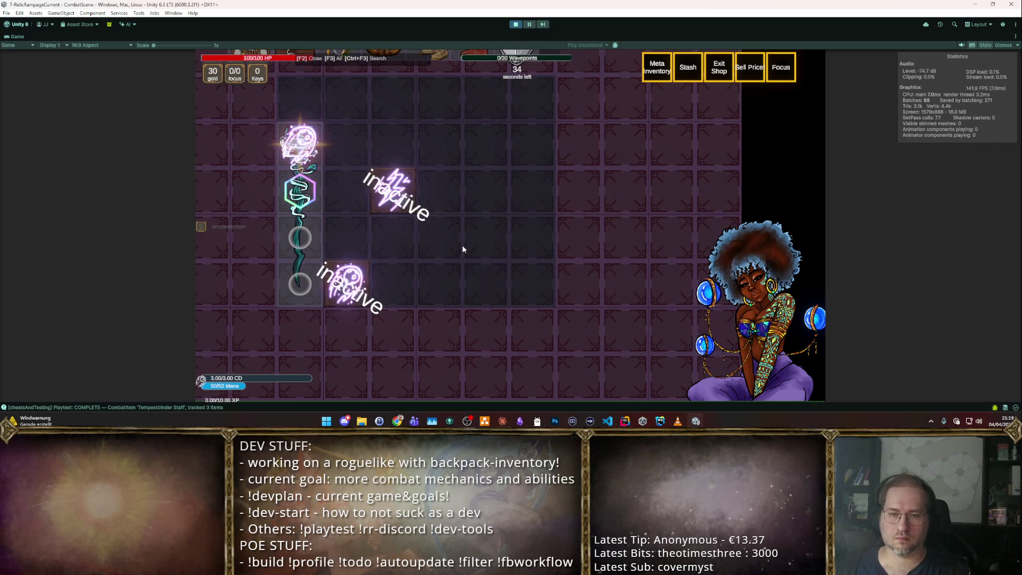
{"action": "key", "text": "Escape"}
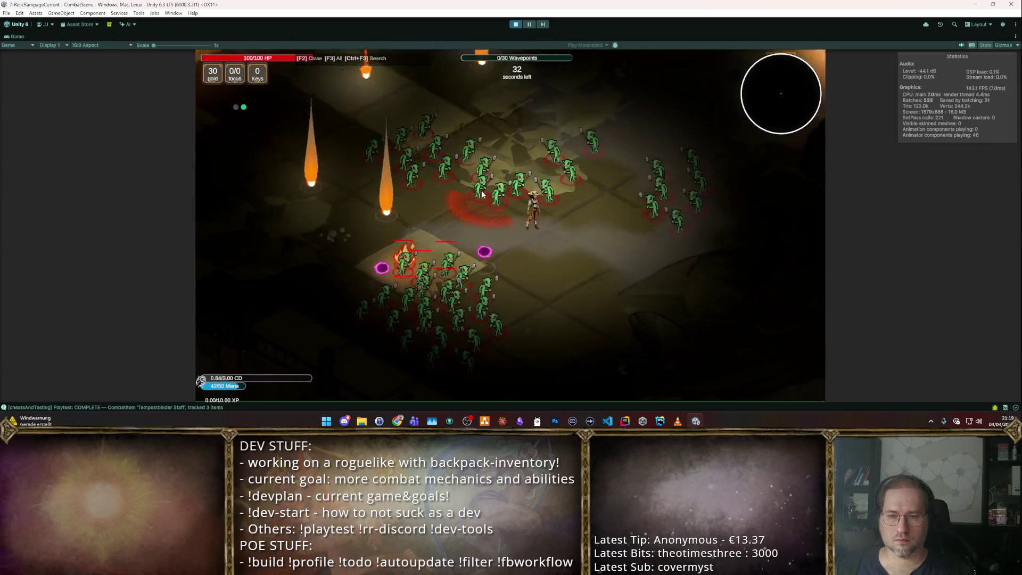
{"action": "key", "text": "a"}
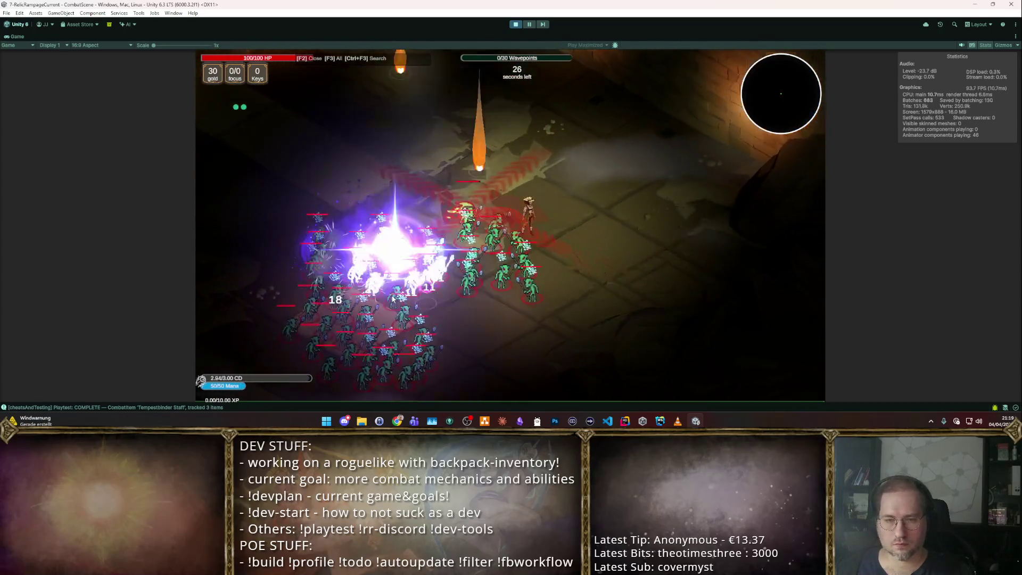
{"action": "key", "text": "space"}
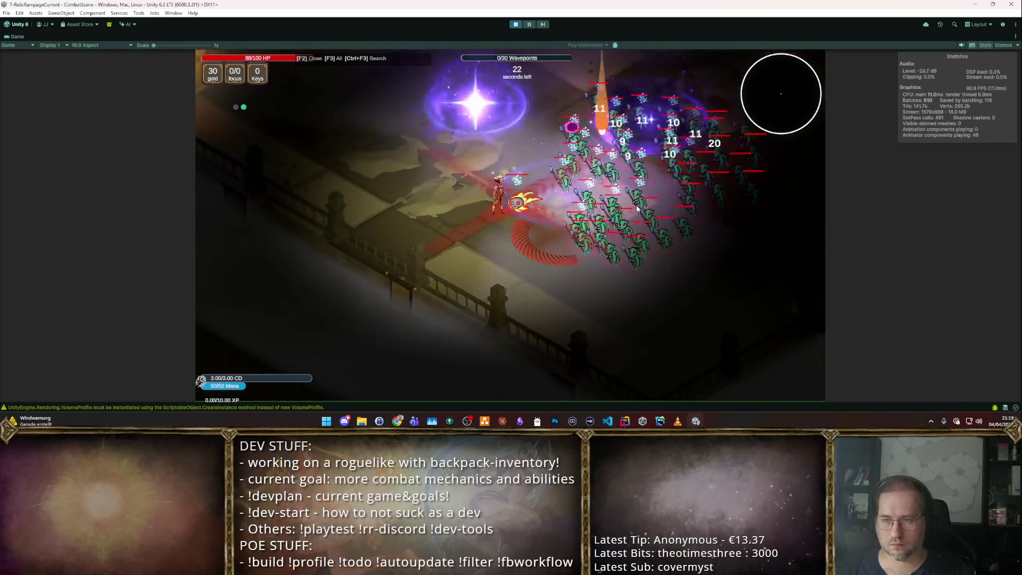
{"action": "key", "text": "space"}
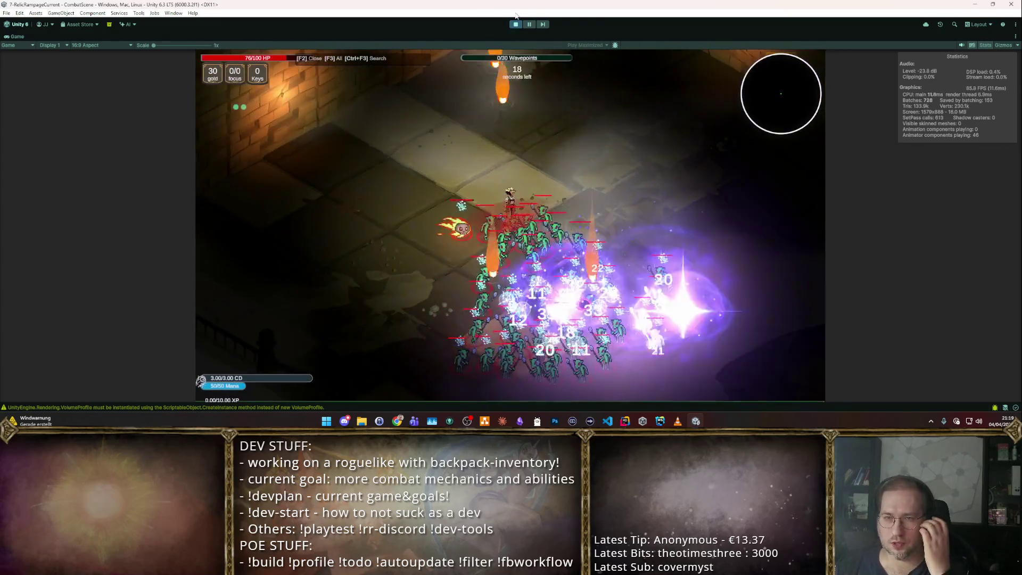
{"action": "left_click", "coordinate": [516, 25]}
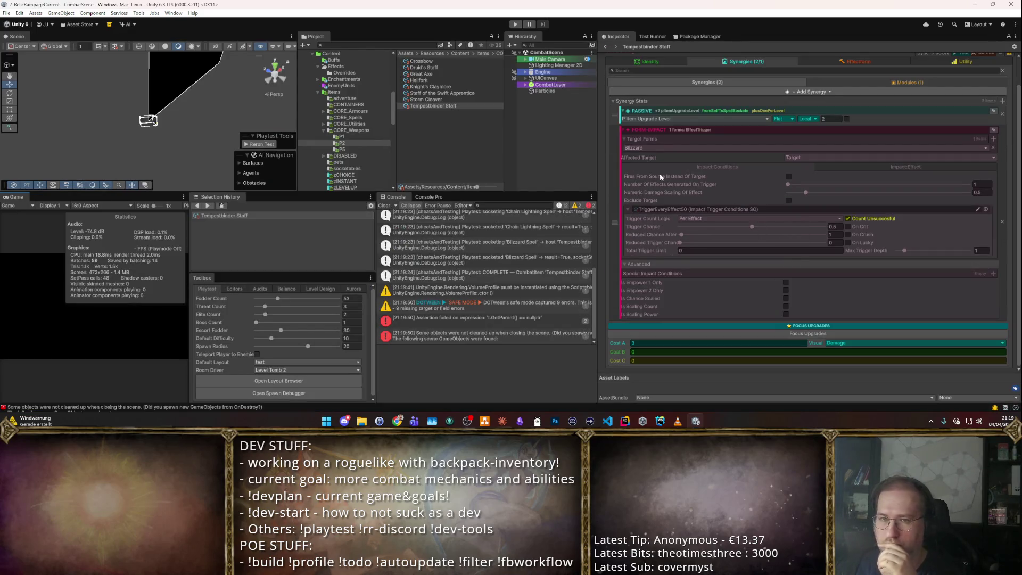
- Raise TriggerEveryEffect50's Reduced Trigger Chance above zero and set Reduced Chance After to 0.25
{"action": "double_click", "coordinate": [746, 210]}
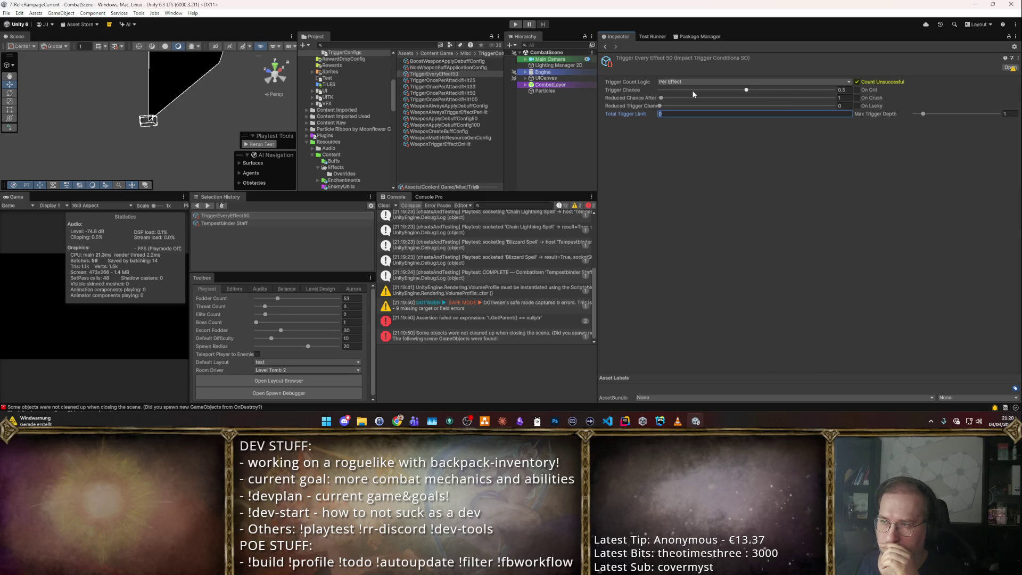
{"action": "mouse_move", "coordinate": [655, 107]}
{"action": "left_mouse_down"}
{"action": "mouse_move", "coordinate": [690, 110]}
{"action": "mouse_move", "coordinate": [619, 106]}
{"action": "left_mouse_up"}
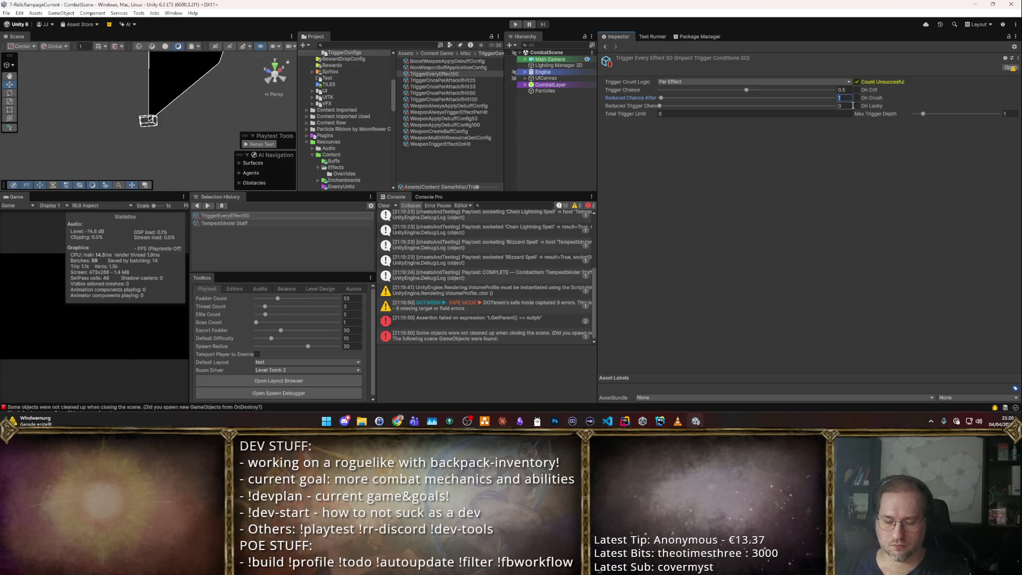
{"action": "type", "text": "0.25"}
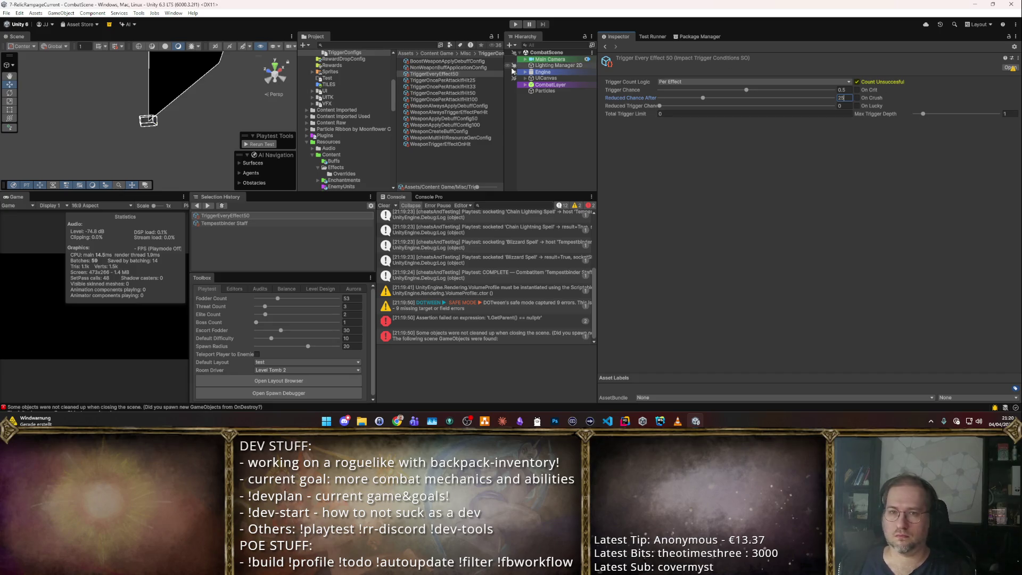
{"action": "left_click", "coordinate": [259, 223]}
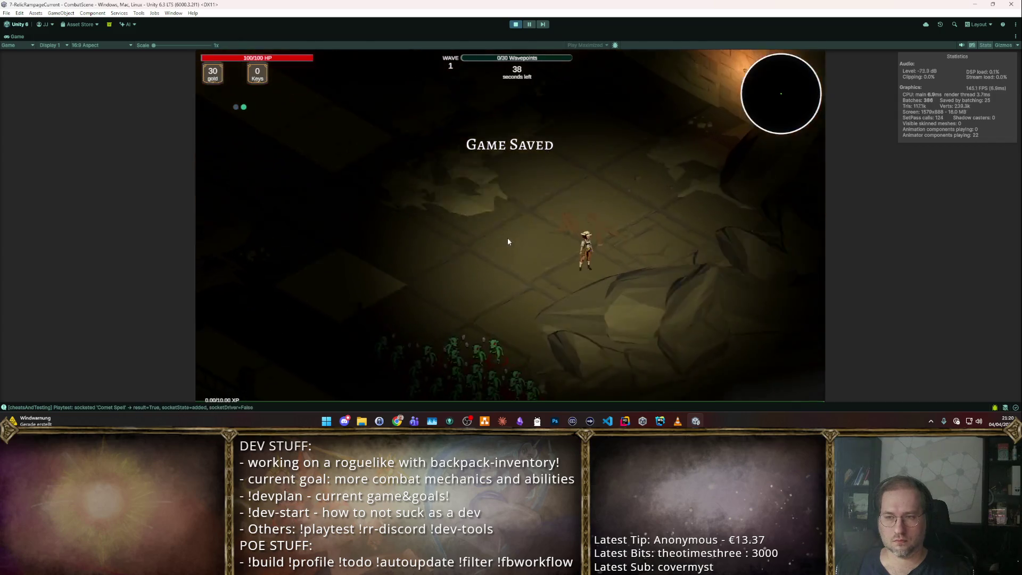
- Stop the running session and relaunch the Tempestbinder Staff combat playtest
{"action": "left_click", "coordinate": [514, 25]}
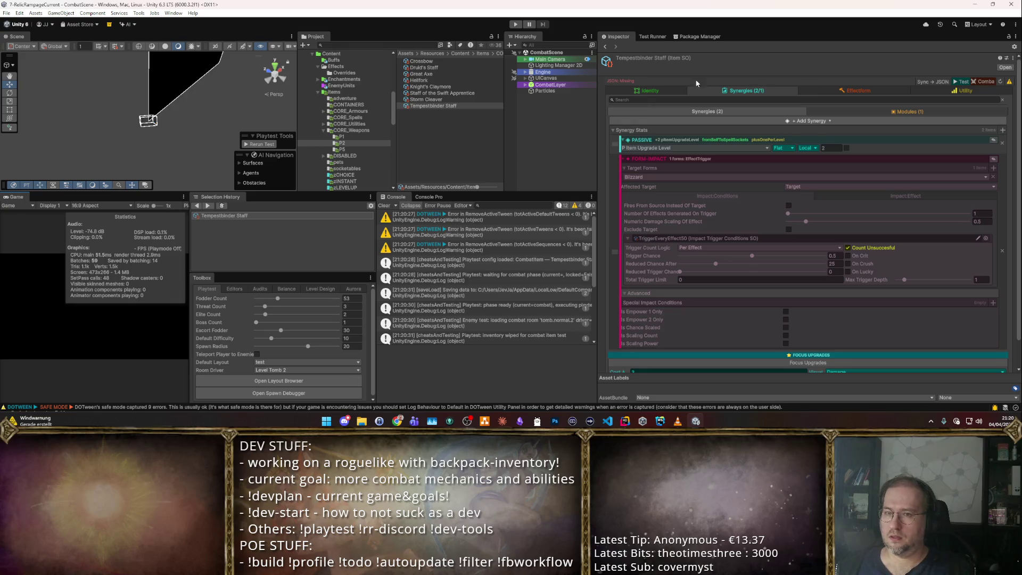
{"action": "left_click", "coordinate": [964, 82]}
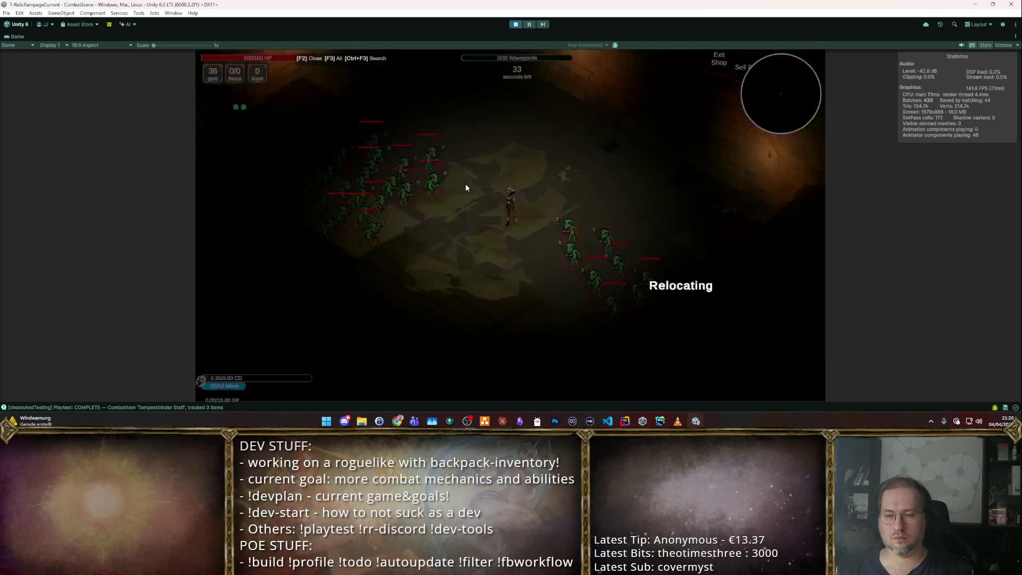
- Move through the dungeon while casting Blizzard bursts into the approaching goblin horde
{"action": "key", "text": "w"}
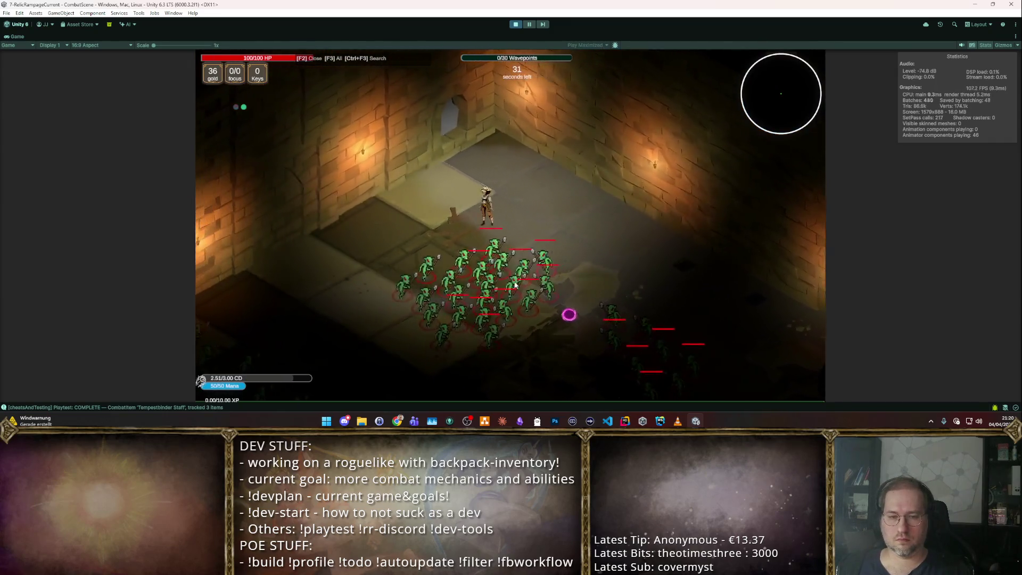
{"action": "key", "text": "s"}
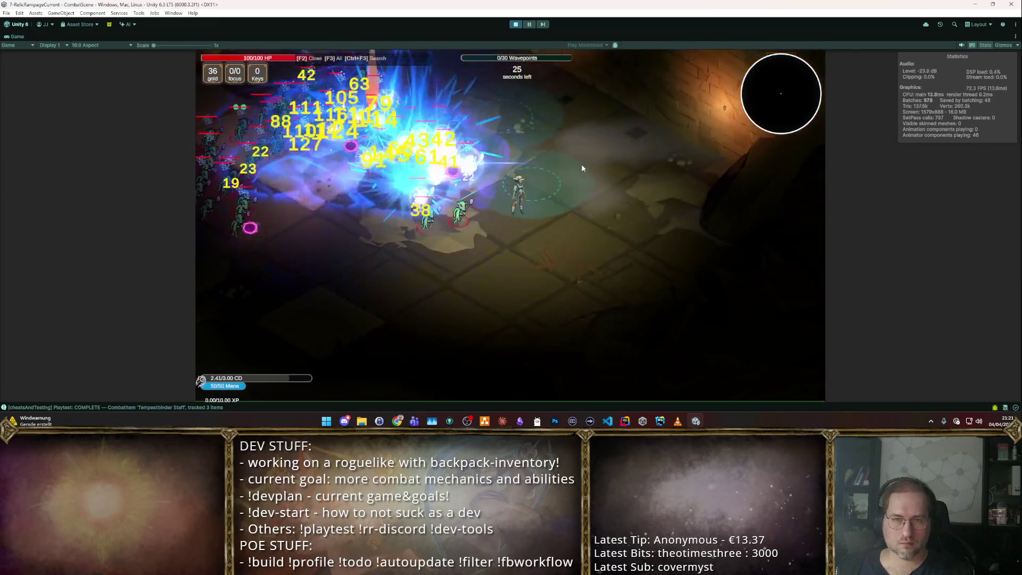
{"action": "key", "text": "w"}
{"action": "key", "text": "w"}
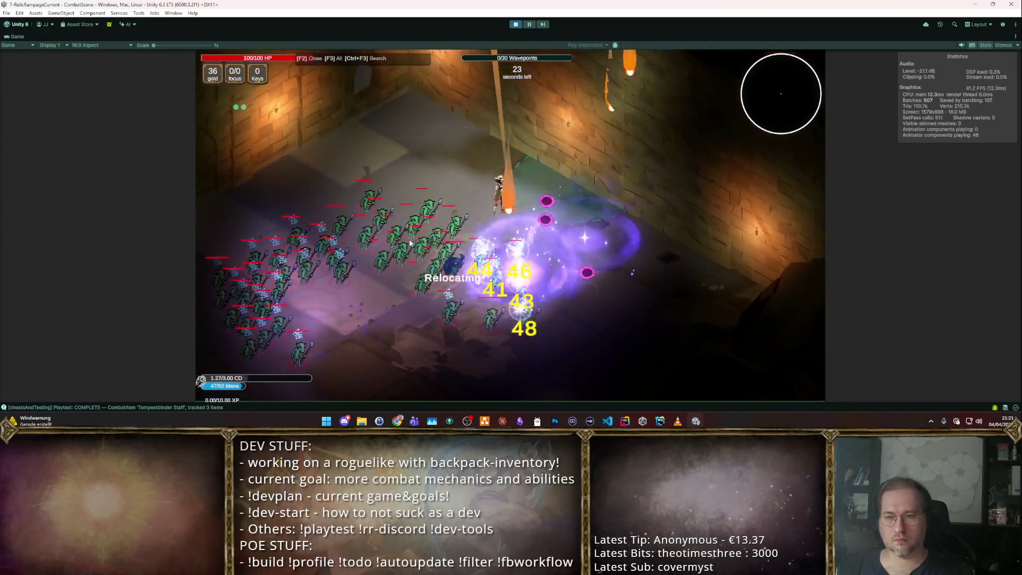
{"action": "key", "text": "w"}
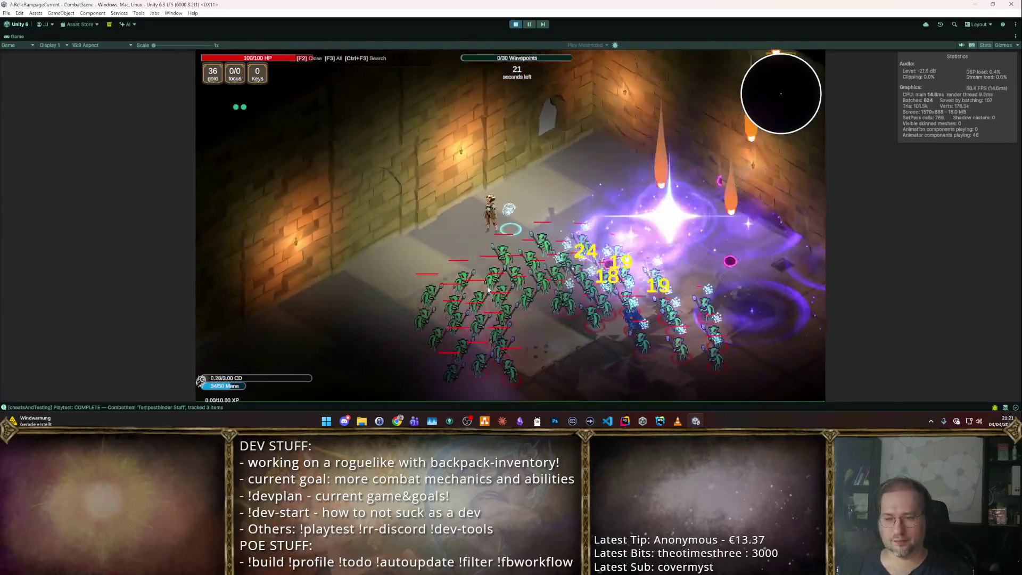
{"action": "key", "text": "s"}
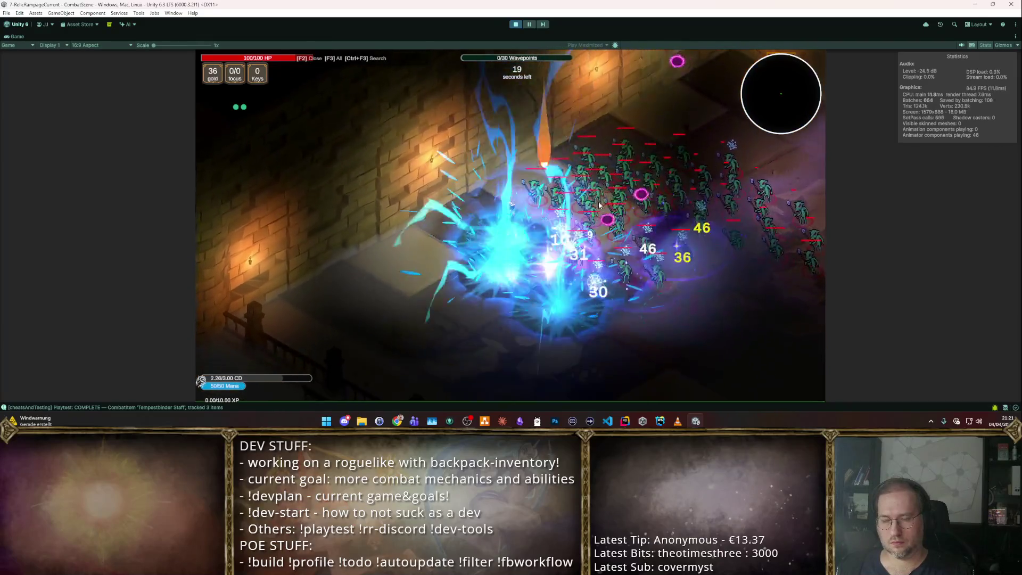
{"action": "key", "text": "d"}
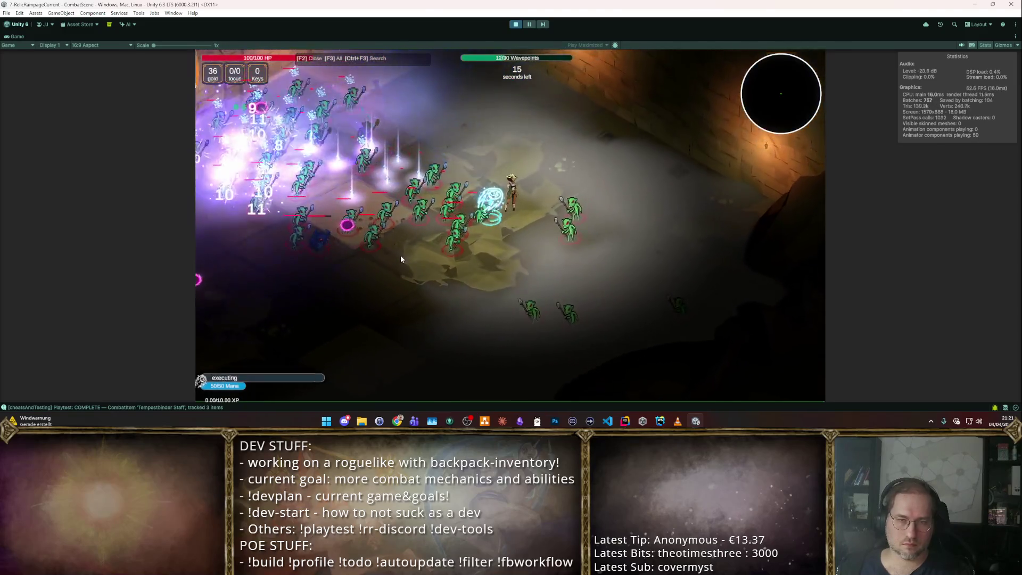
{"action": "key", "text": "w"}
- Keep casting into the horde until the wave levels up, then take the Boost Focus upgrade
{"action": "key", "text": "w"}
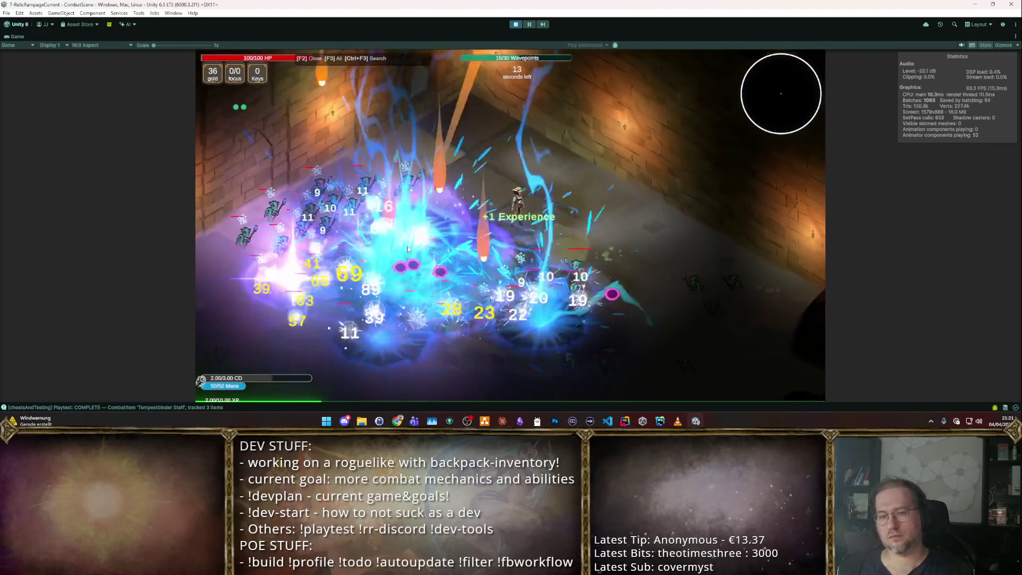
{"action": "key", "text": "w"}
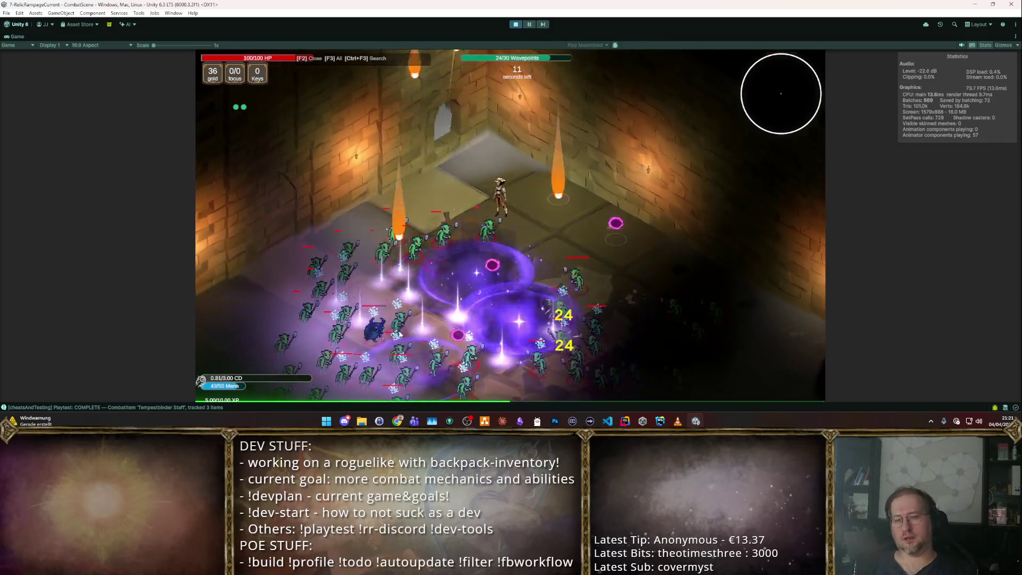
{"action": "key", "text": "d"}
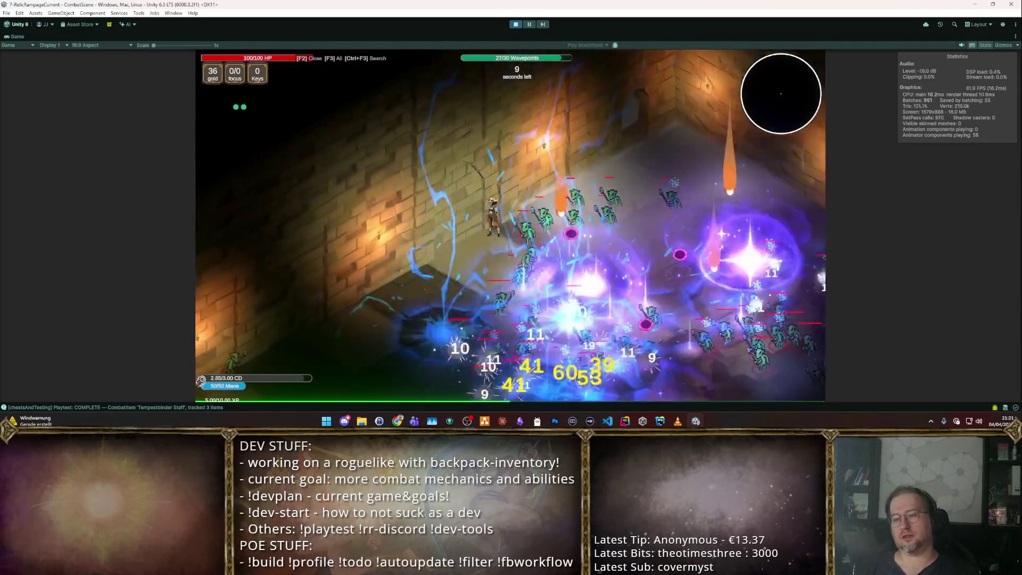
{"action": "key", "text": "s"}
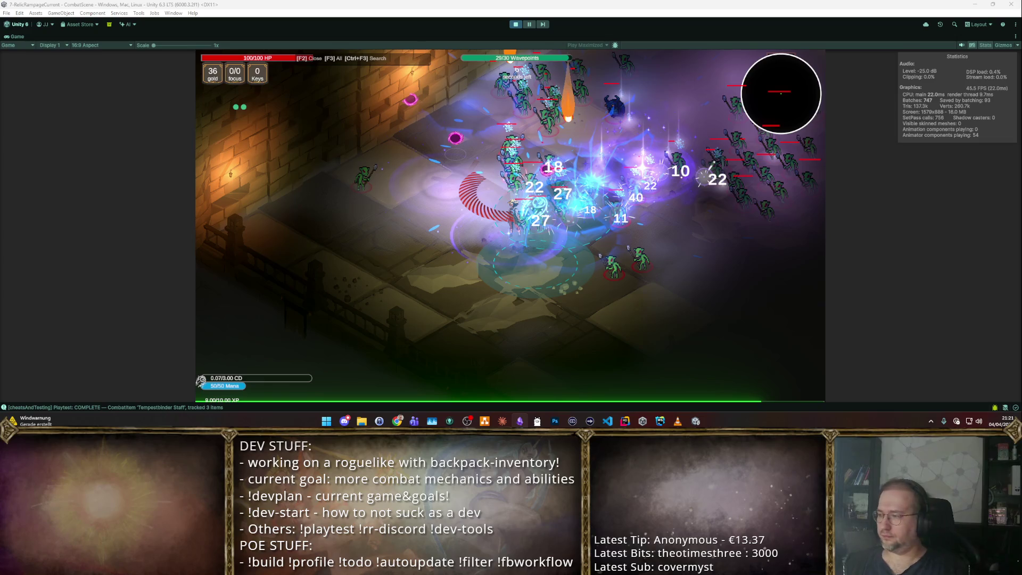
{"action": "key", "text": "a"}
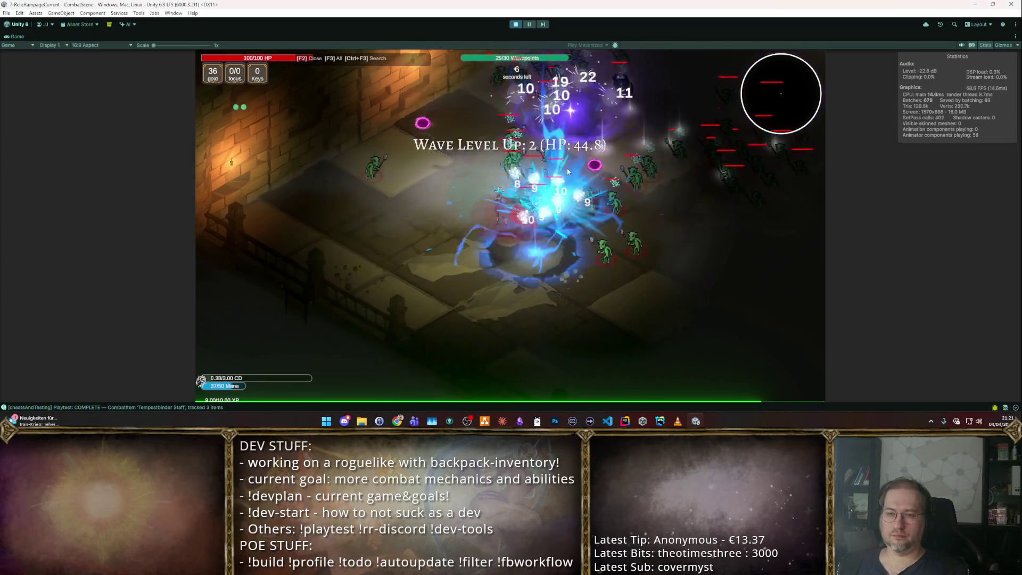
{"action": "key", "text": "d"}
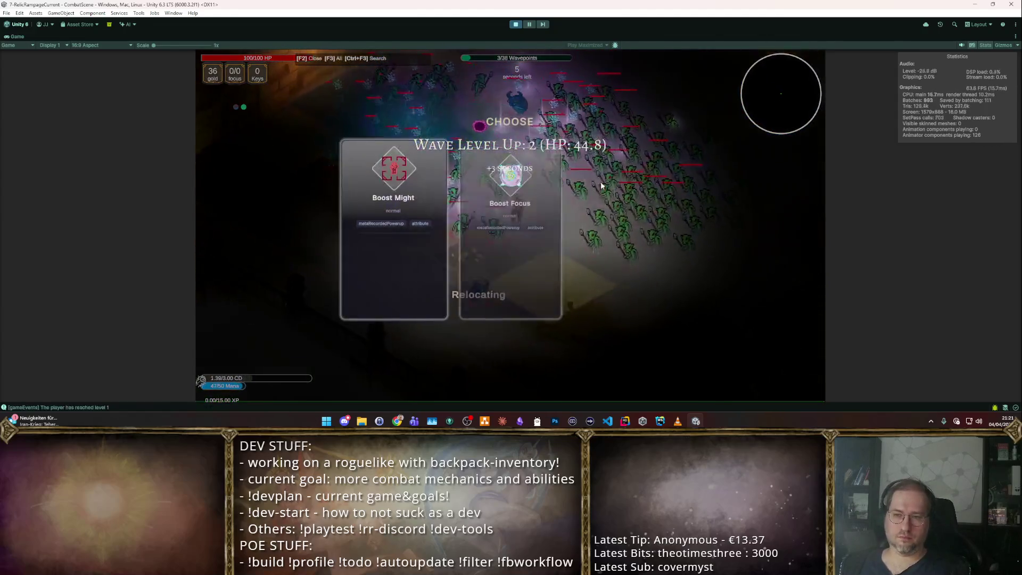
{"action": "left_click", "coordinate": [584, 180]}
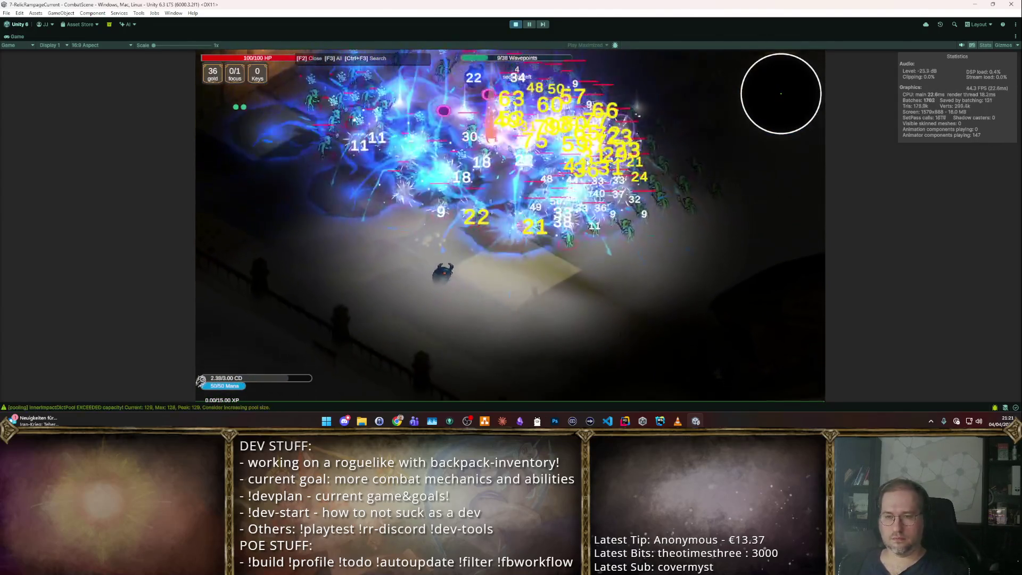